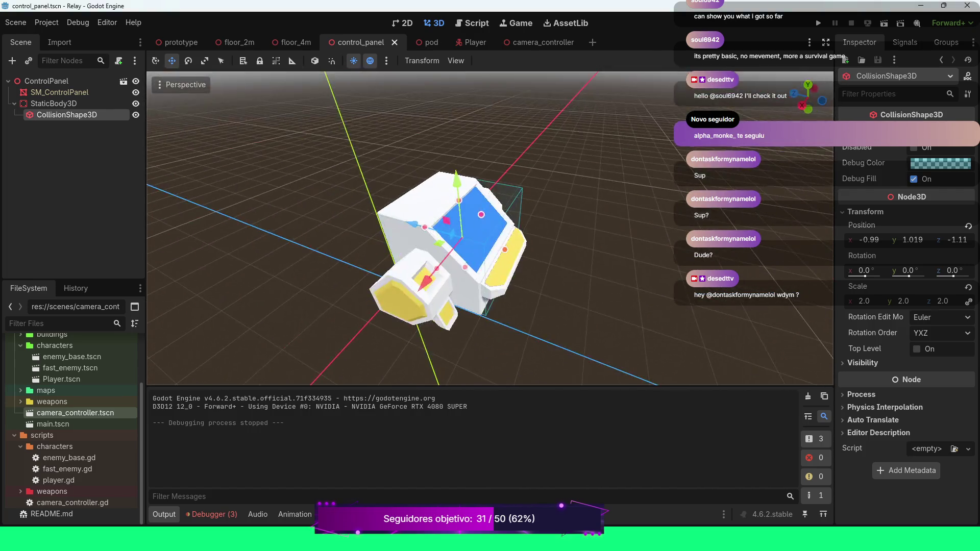
Switch to the prototype scene and orbit and zoom around the CameraController to inspect the level.
click(177, 42)
scroll(490, 228, up, 5)
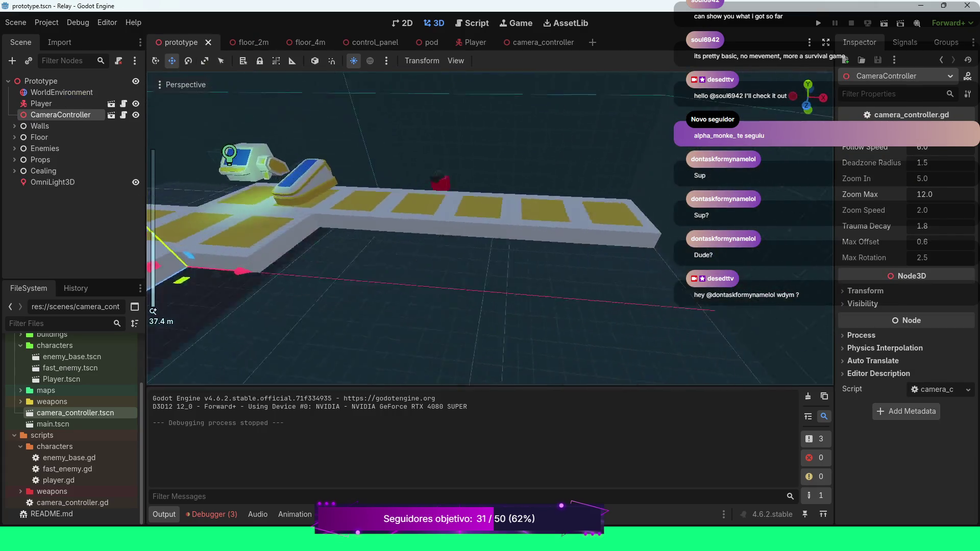
scroll(490, 228, up, 2)
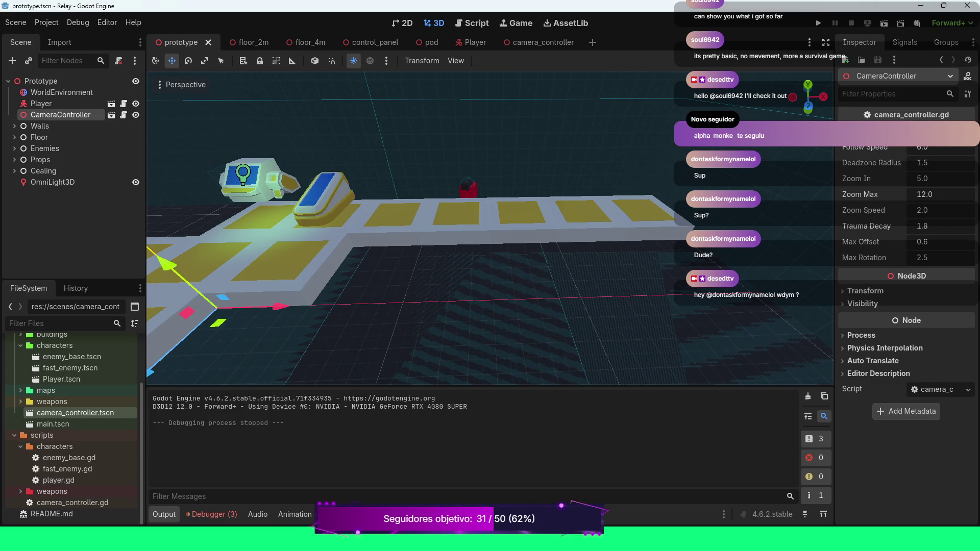
scroll(490, 228, down, 2)
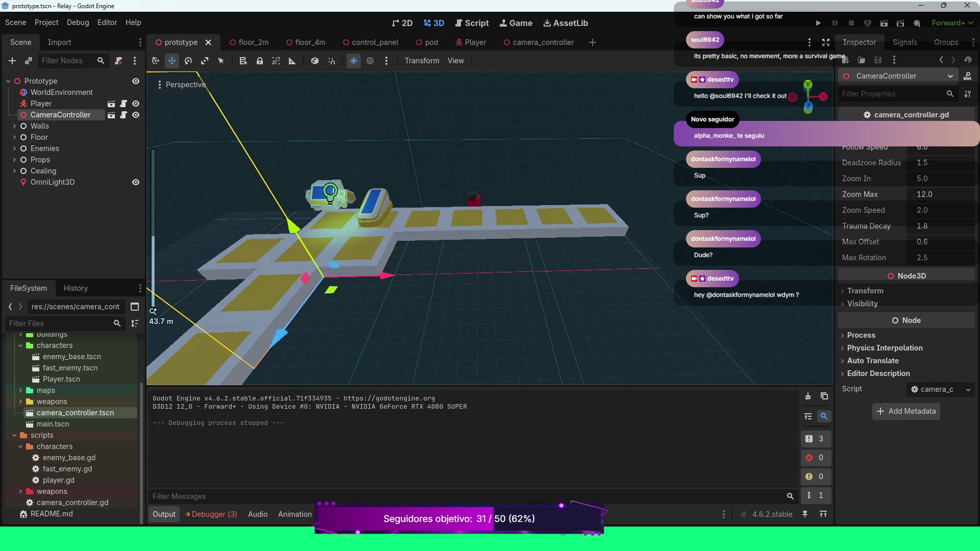
drag(490, 228, 471, 223)
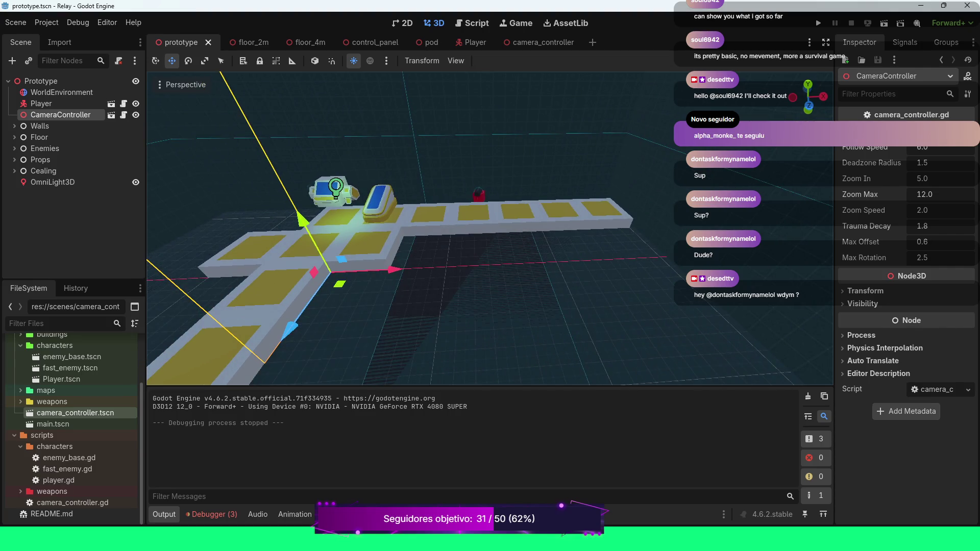
key(f)
scroll(490, 228, down, 5)
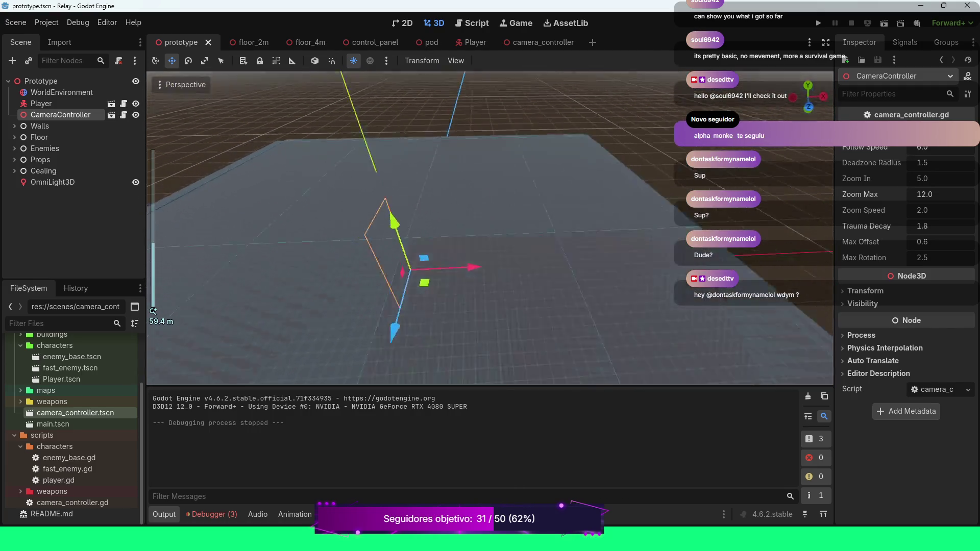
scroll(490, 228, down, 4)
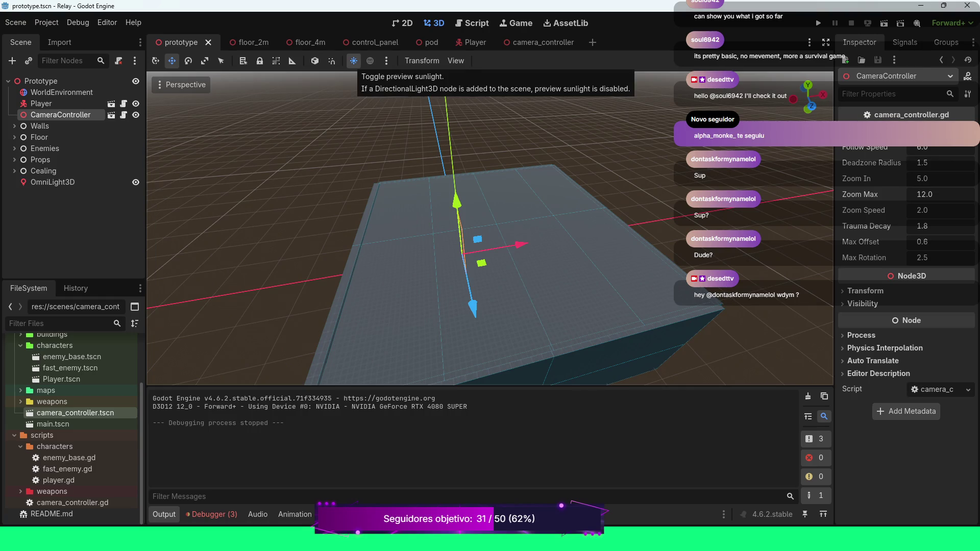
click(61, 92)
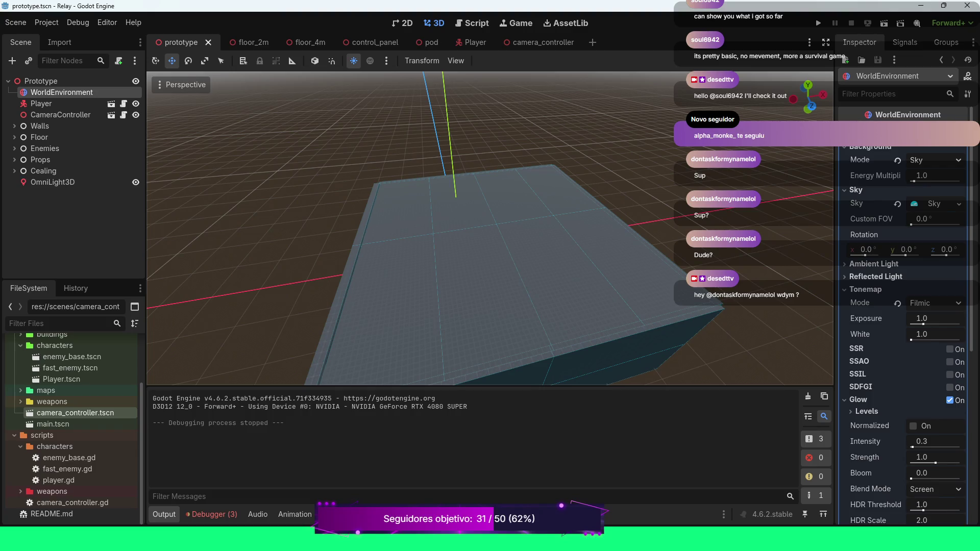
click(919, 131)
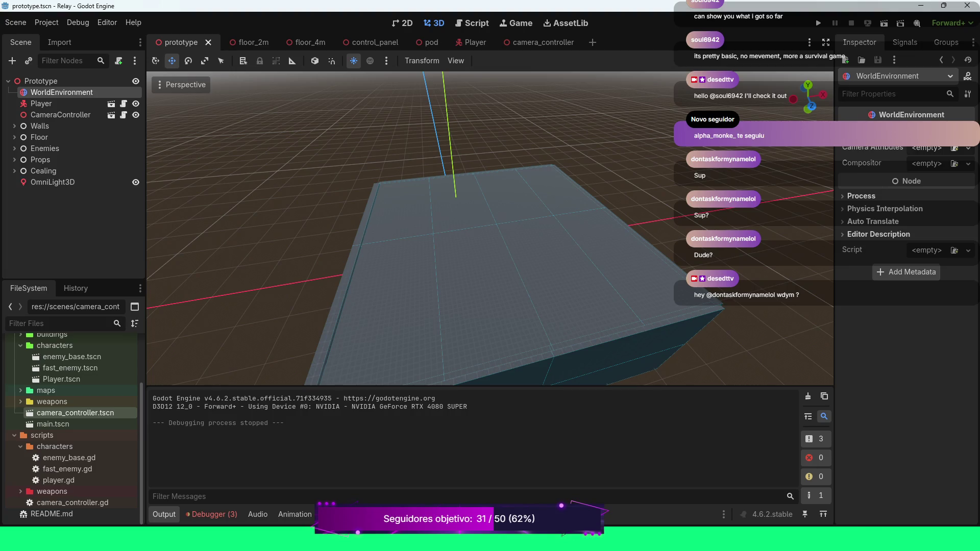
click(919, 131)
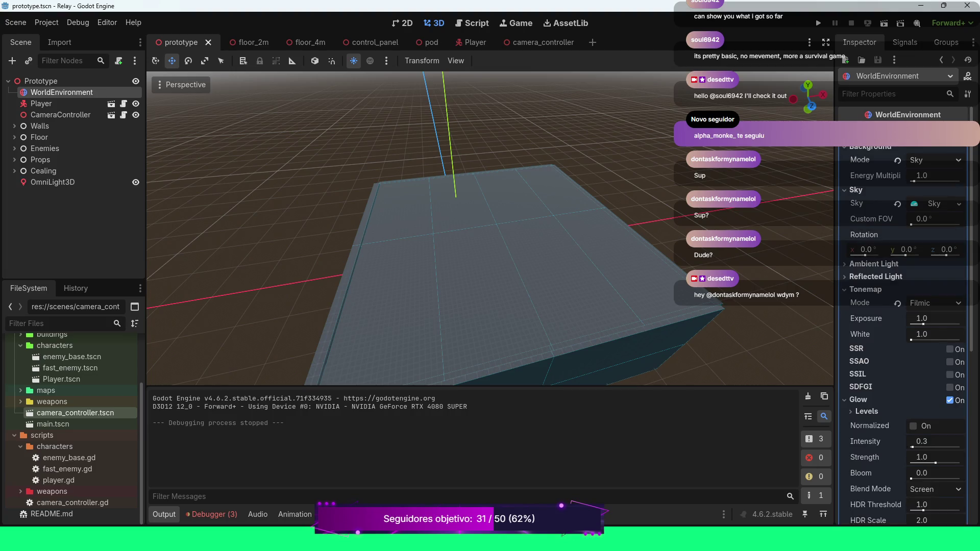
scroll(904, 332, down, 5)
scroll(903, 332, up, 5)
click(874, 264)
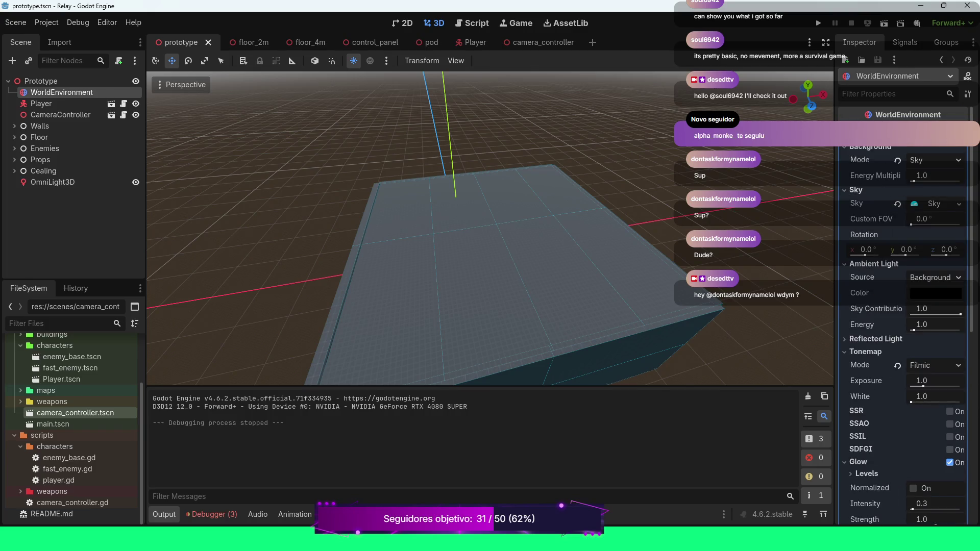
click(874, 264)
click(875, 264)
click(874, 264)
click(874, 264)
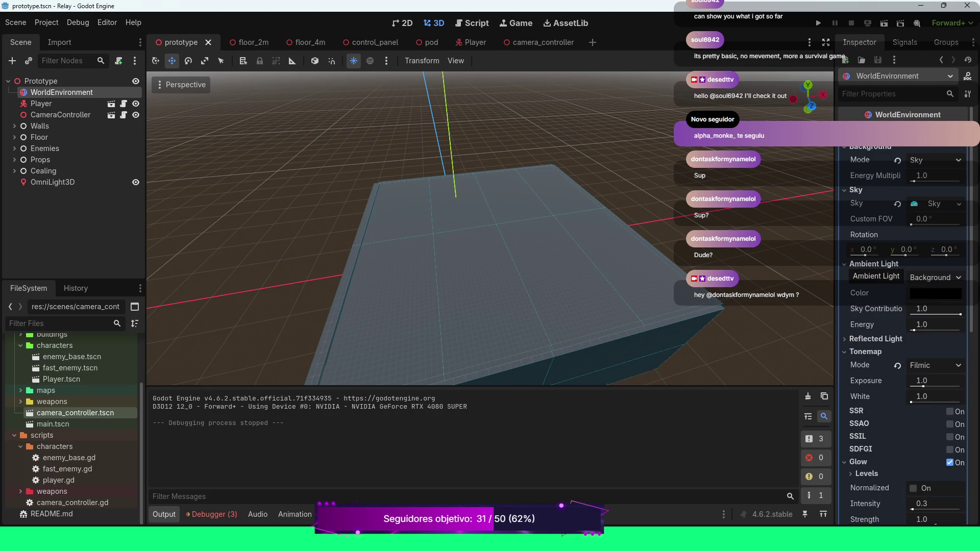
click(875, 264)
click(874, 277)
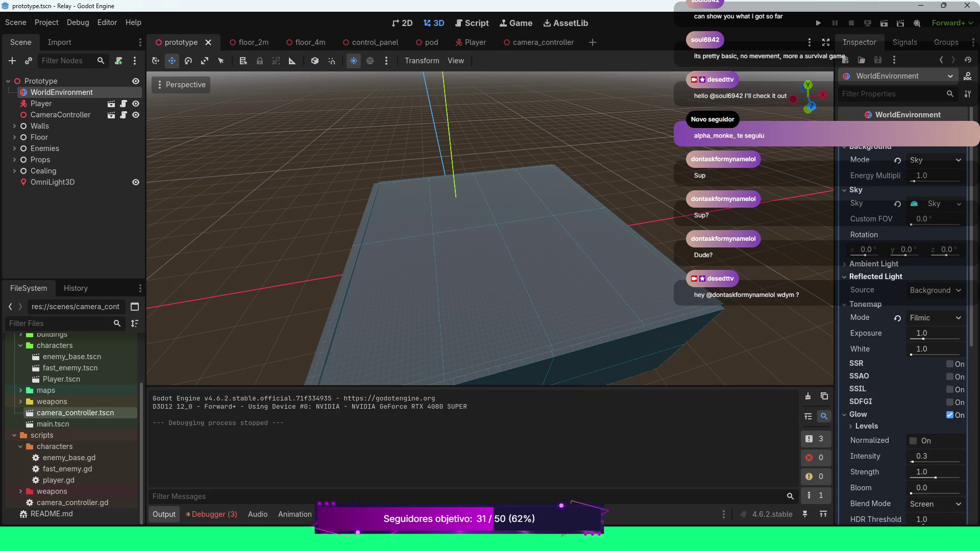
click(874, 276)
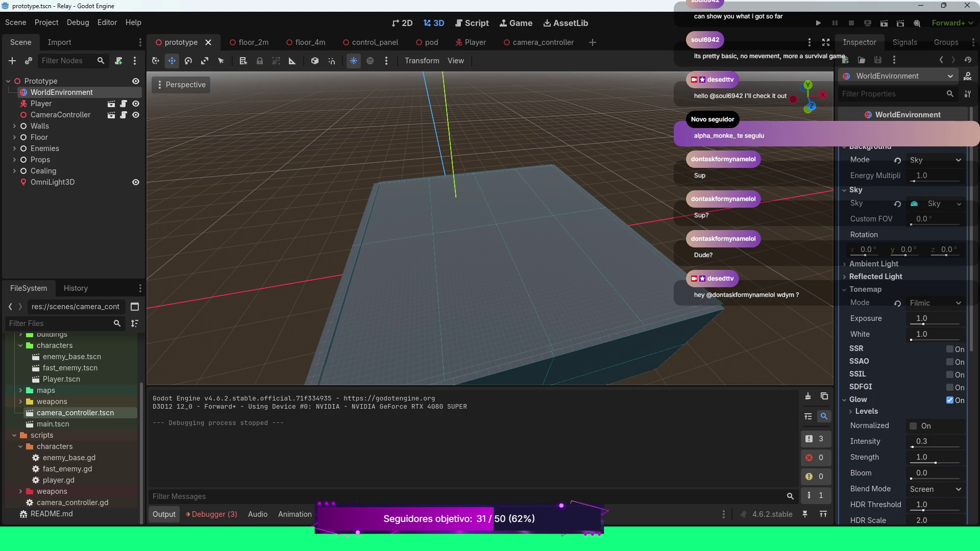
key(ctrl+F1)
key(ctrl+F2)
click(914, 204)
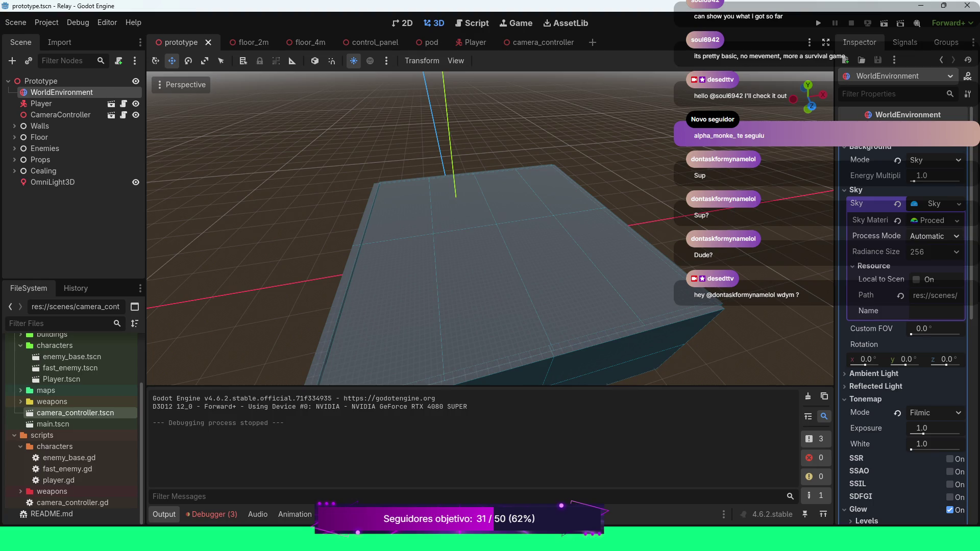
click(915, 204)
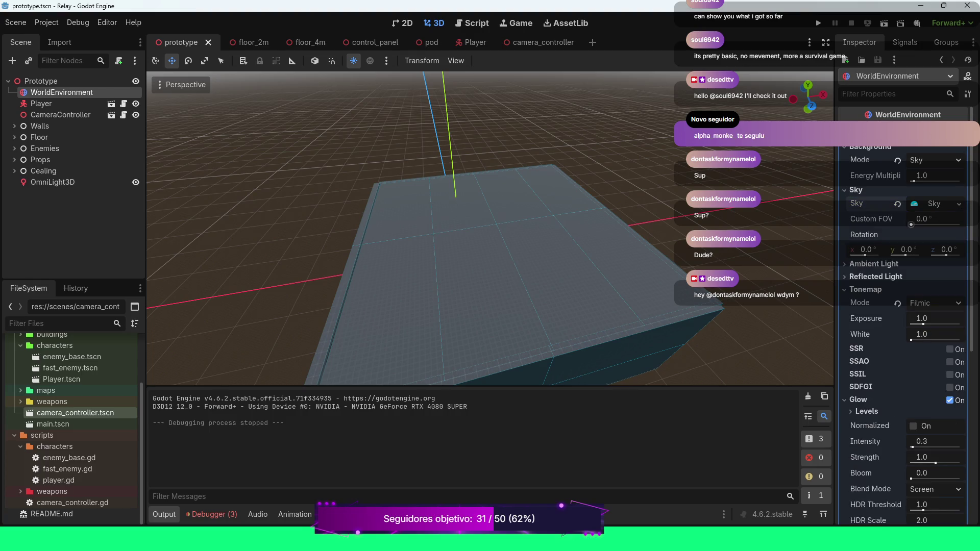
click(868, 263)
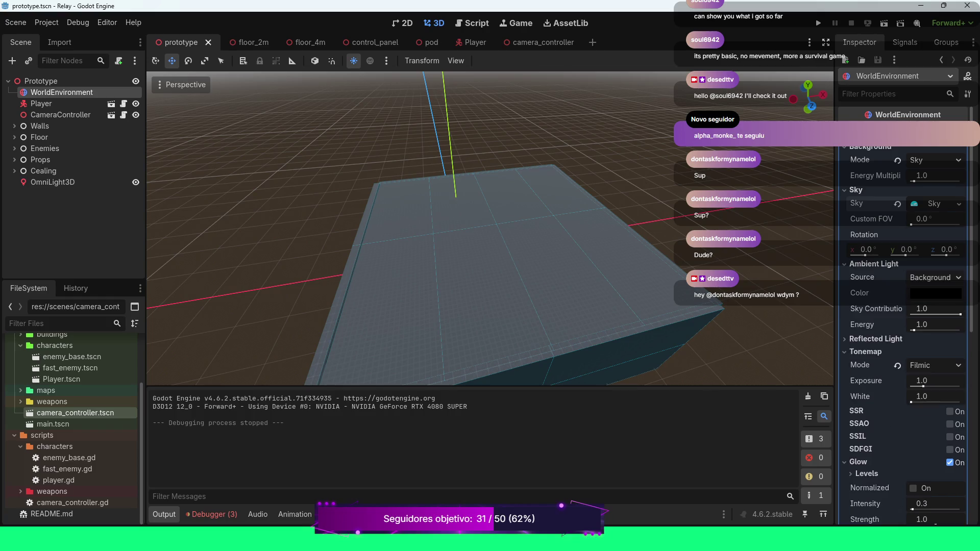
click(937, 295)
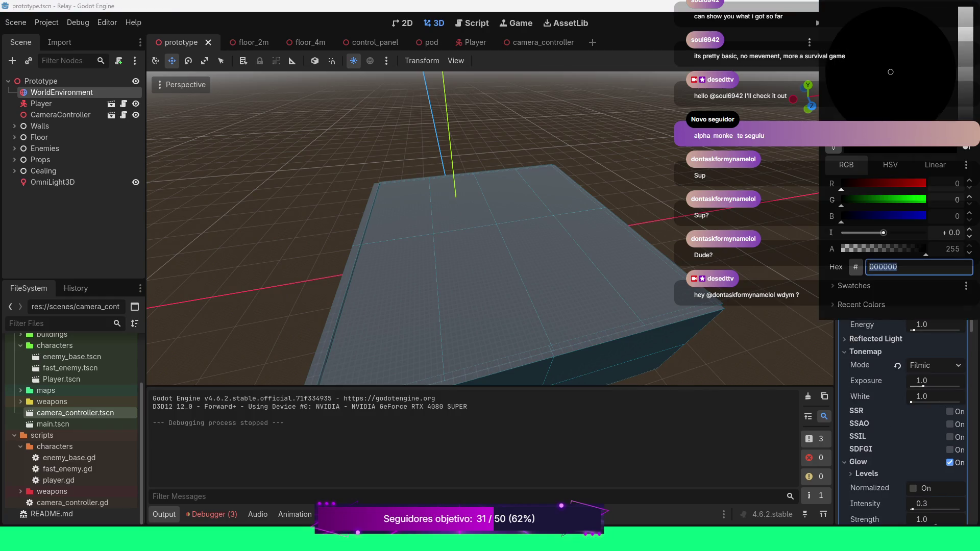
key(Escape)
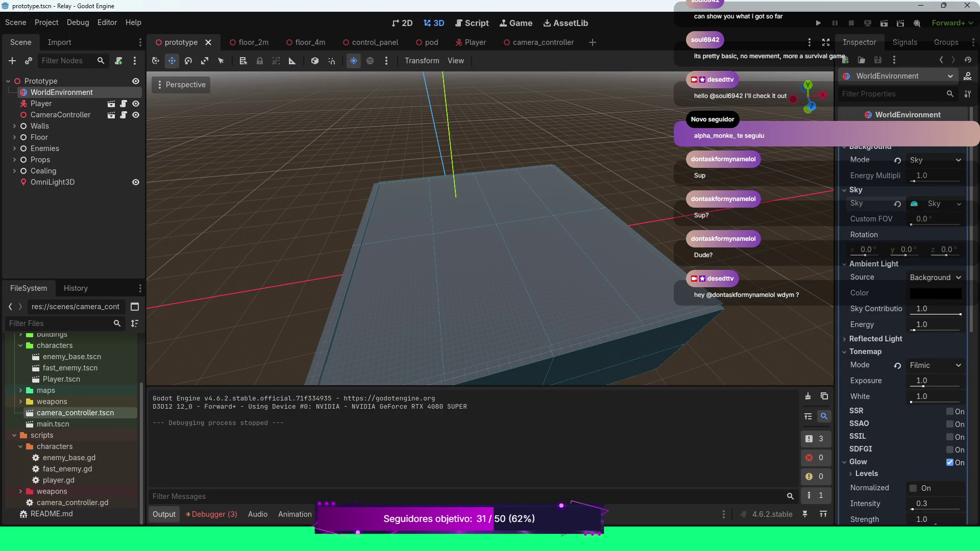
scroll(878, 264, down, 2)
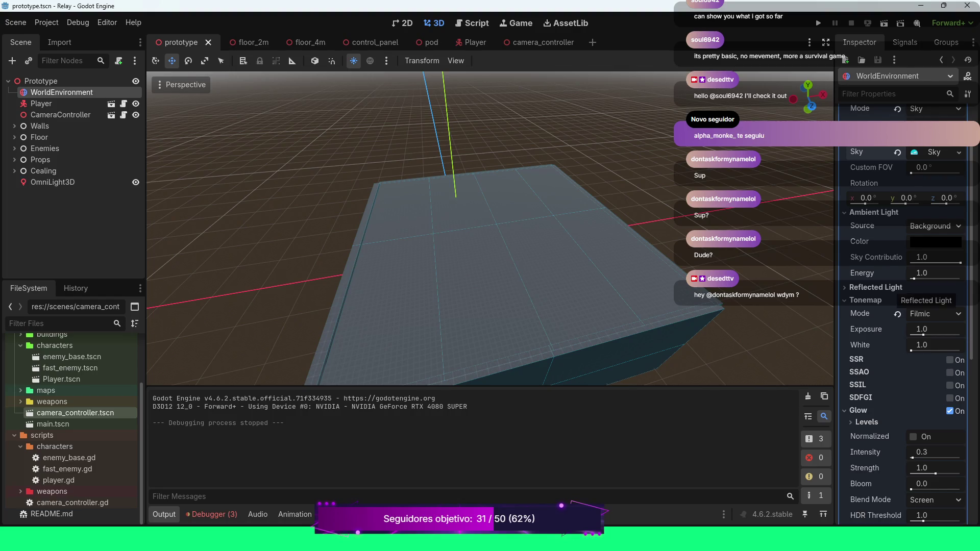
scroll(904, 275, up, 2)
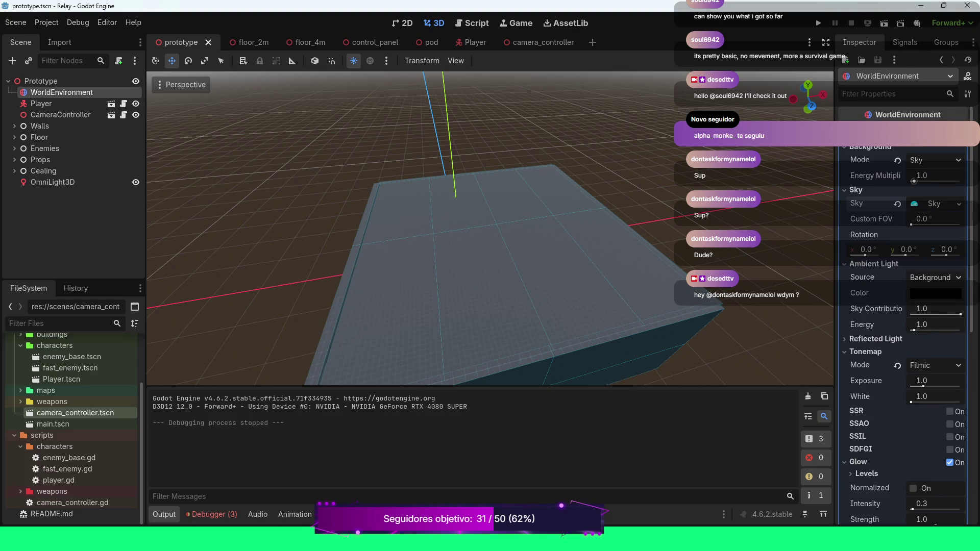
click(934, 159)
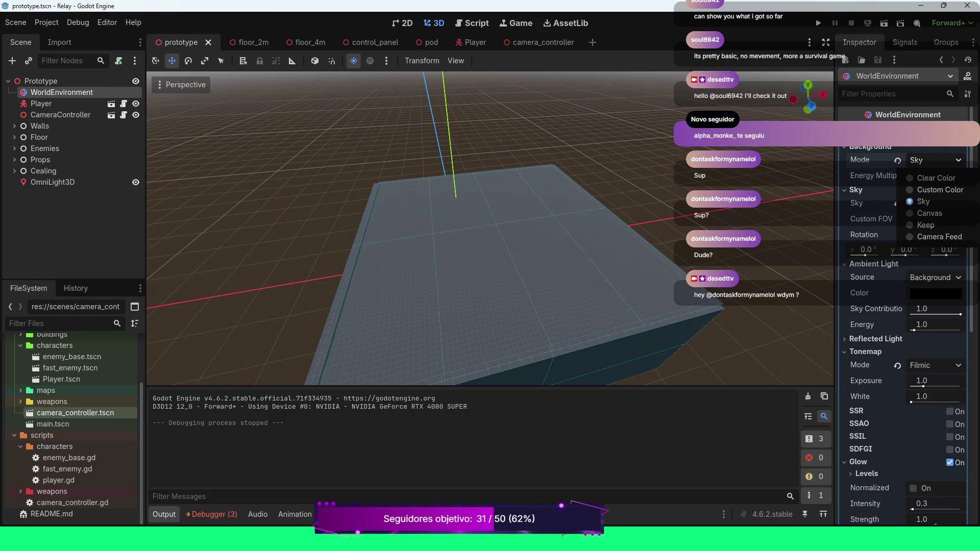
key(Escape)
scroll(904, 332, down, 15)
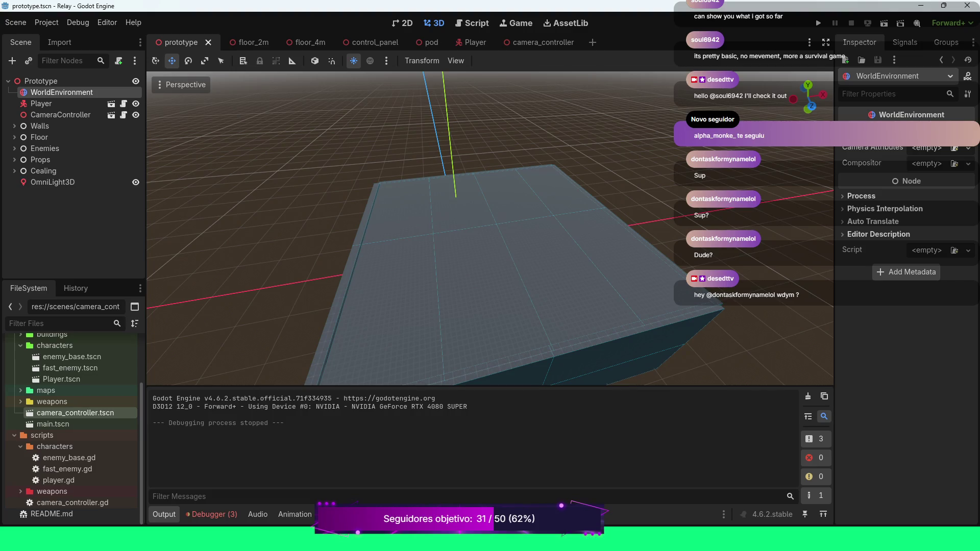
scroll(906, 306, up, 10)
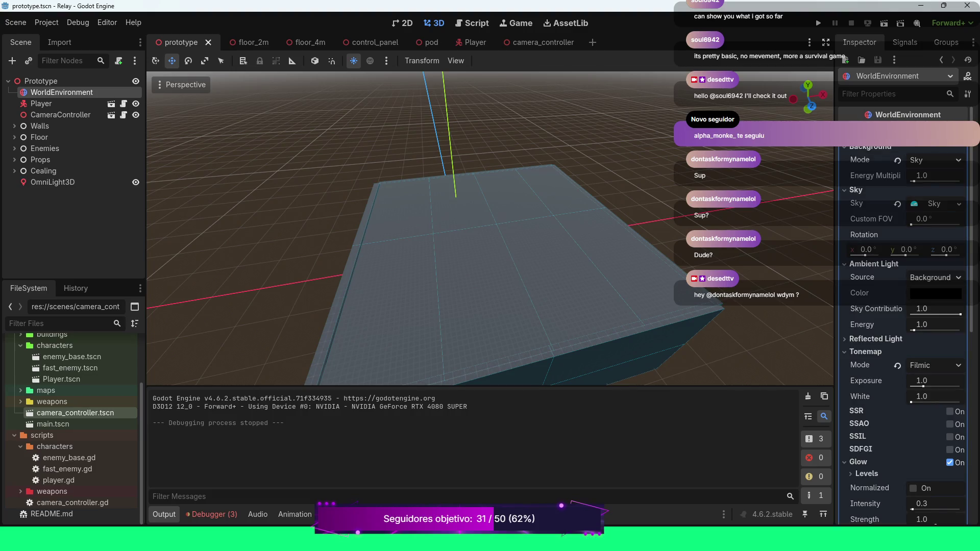
scroll(909, 273, down, 3)
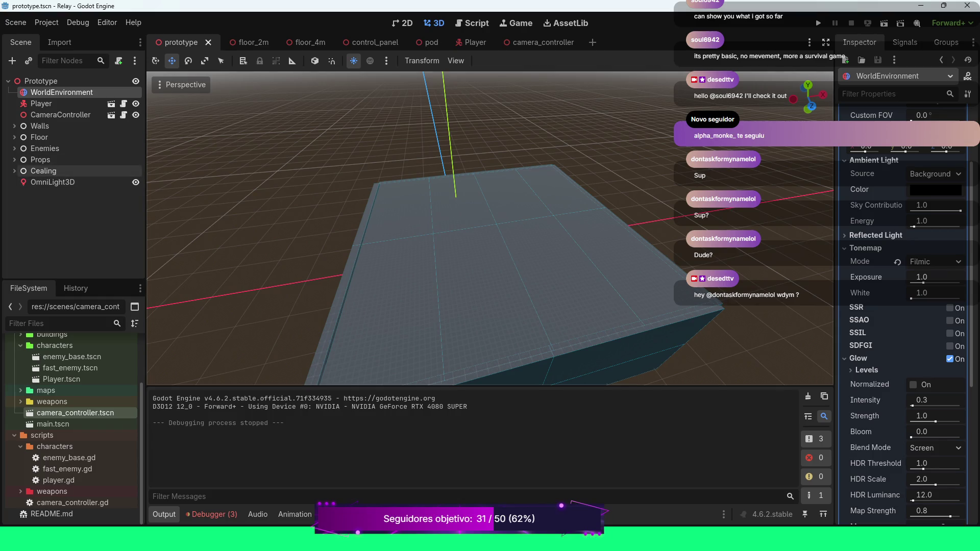
click(44, 171)
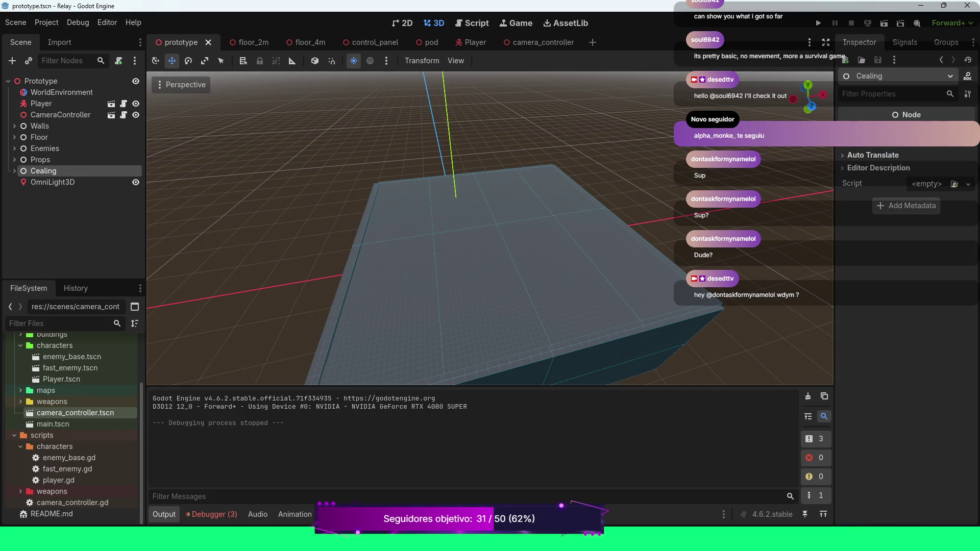
Move the Cealing's Ground9–Ground16 pieces aside along X, then select Ground3's MeshInstance3D.
key(Right)
scroll(491, 228, down, 5)
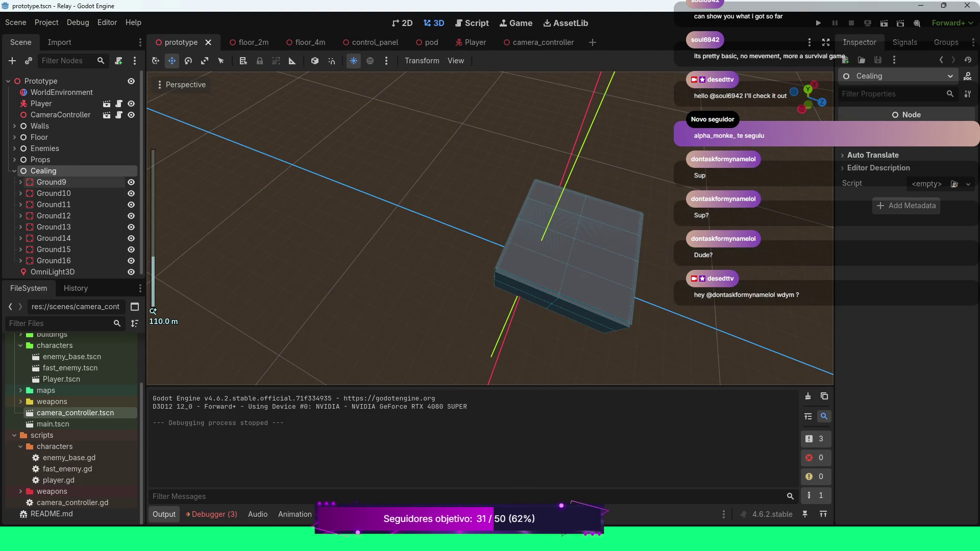
click(54, 182)
shift+click(53, 261)
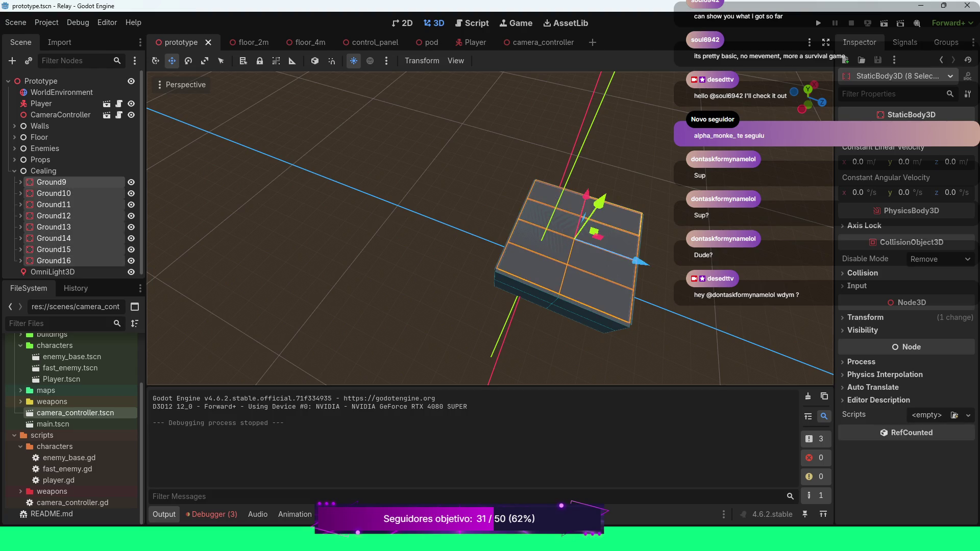
drag(640, 261, 796, 317)
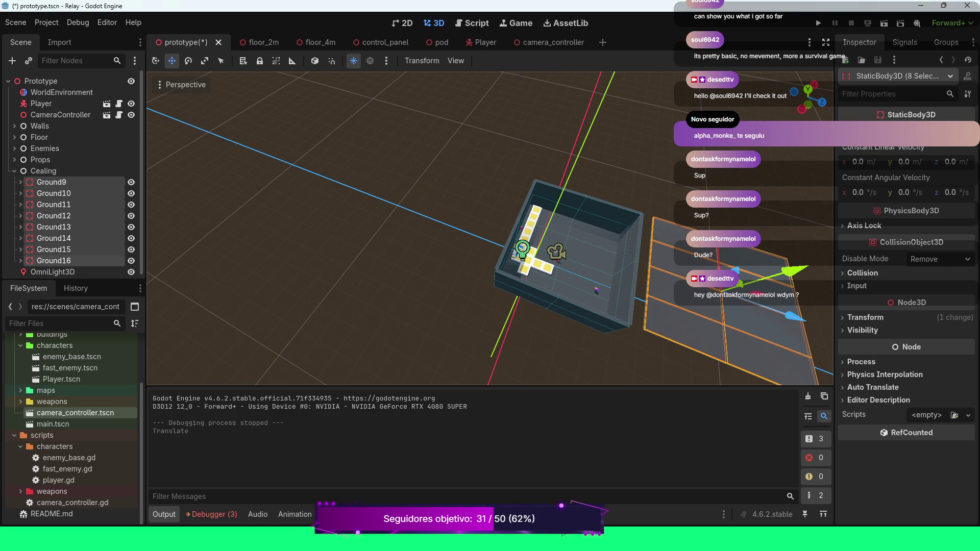
click(572, 317)
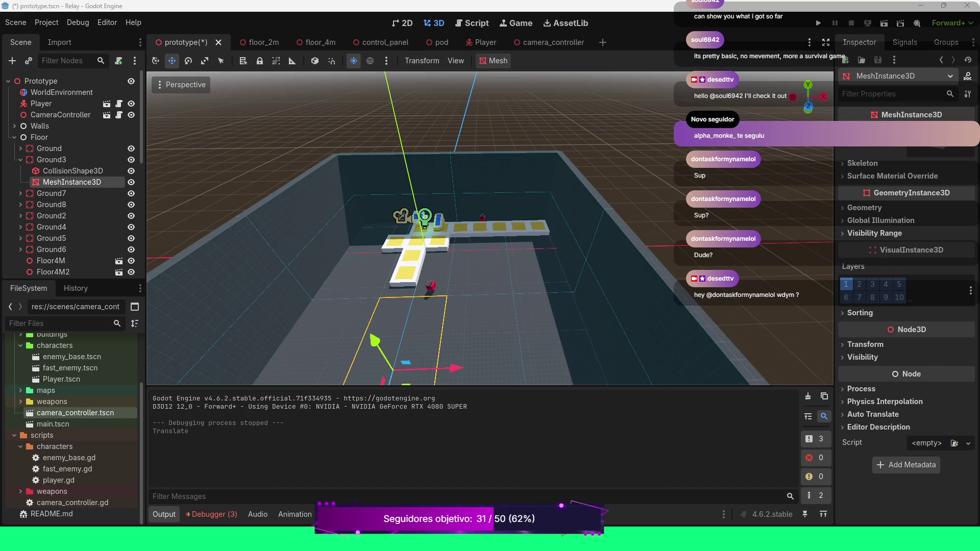
Zoom the Perspective view in on the exposed floor tiles.
scroll(490, 228, down, 3)
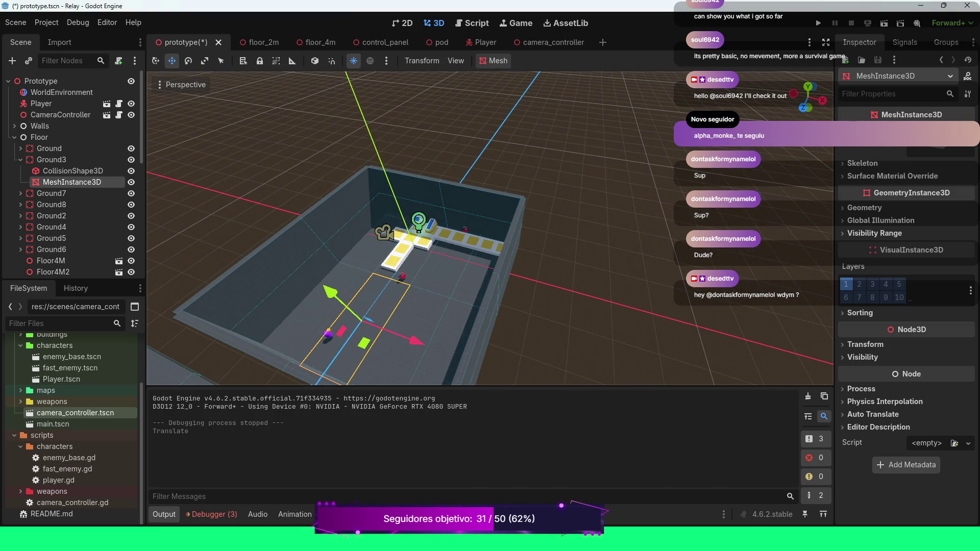
scroll(490, 228, up, 5)
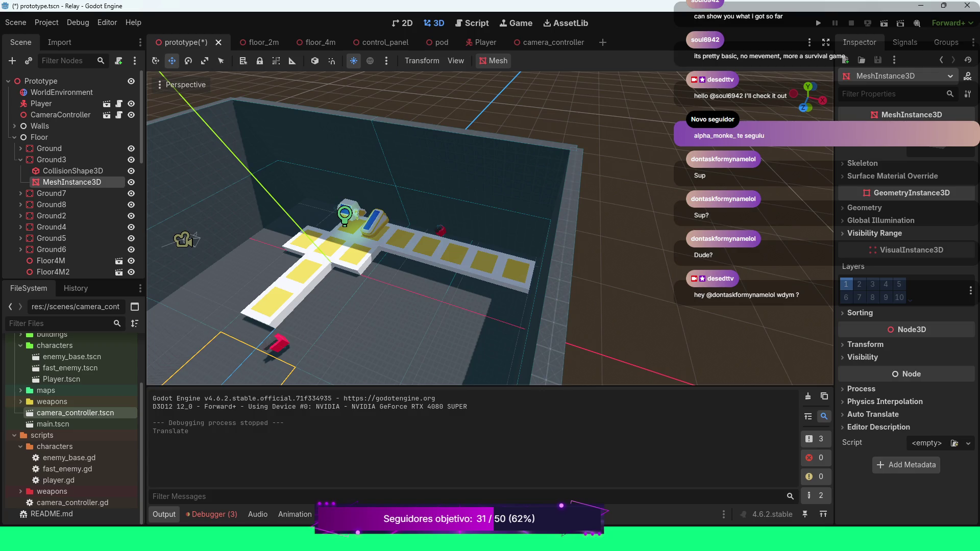
Switch to Top Orthogonal view, frame the end of the tile column, and select Floor4M12.
key(KP_7)
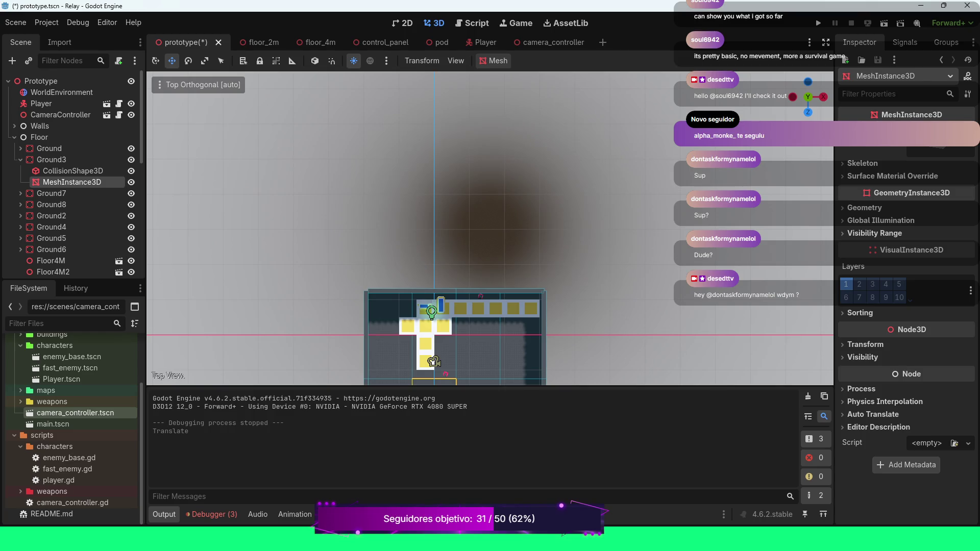
key(f)
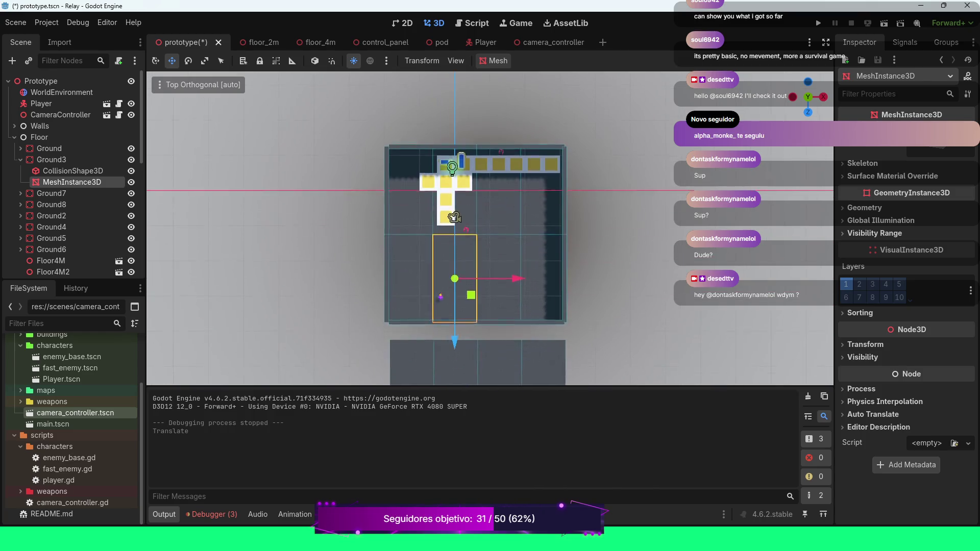
scroll(490, 228, up, 6)
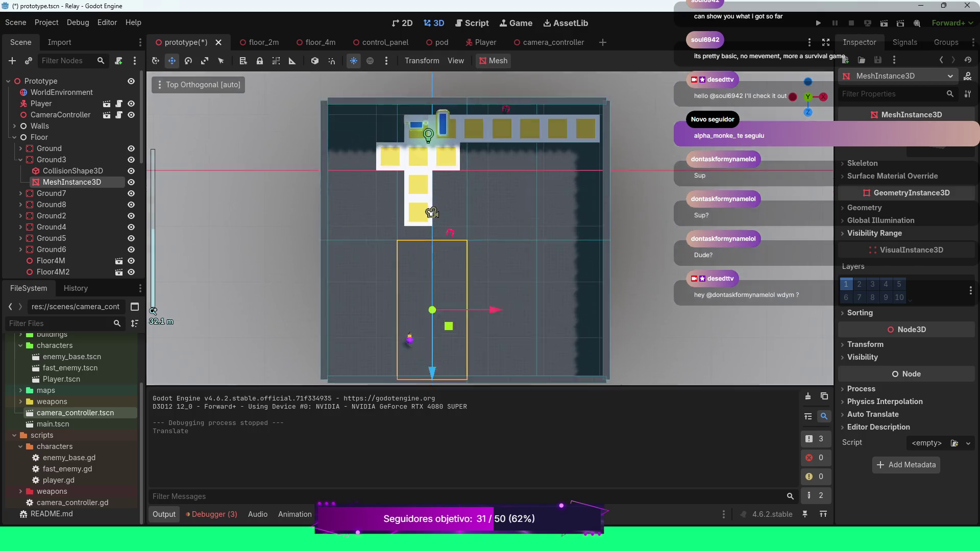
mouse_move(490, 228)
mouse_down()
mouse_move(551, 134)
mouse_move(560, 142)
mouse_move(559, 223)
mouse_move(583, 148)
mouse_up()
drag(492, 122, 496, 159)
click(498, 160)
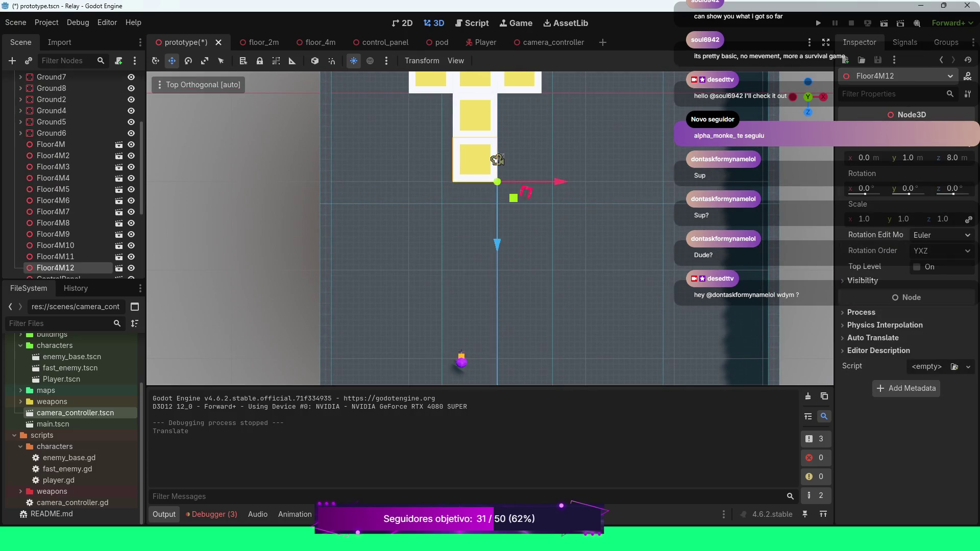
scroll(86, 138, up, 3)
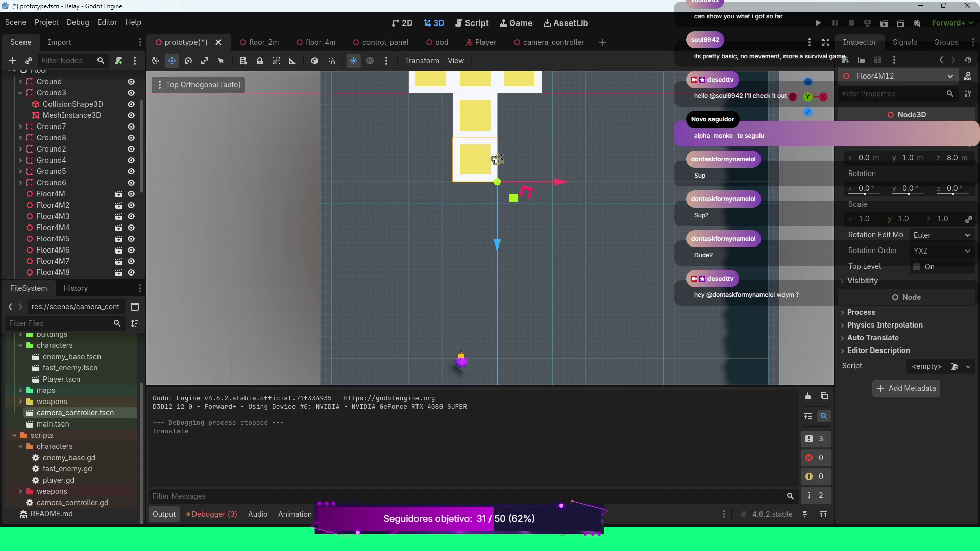
drag(497, 160, 511, 174)
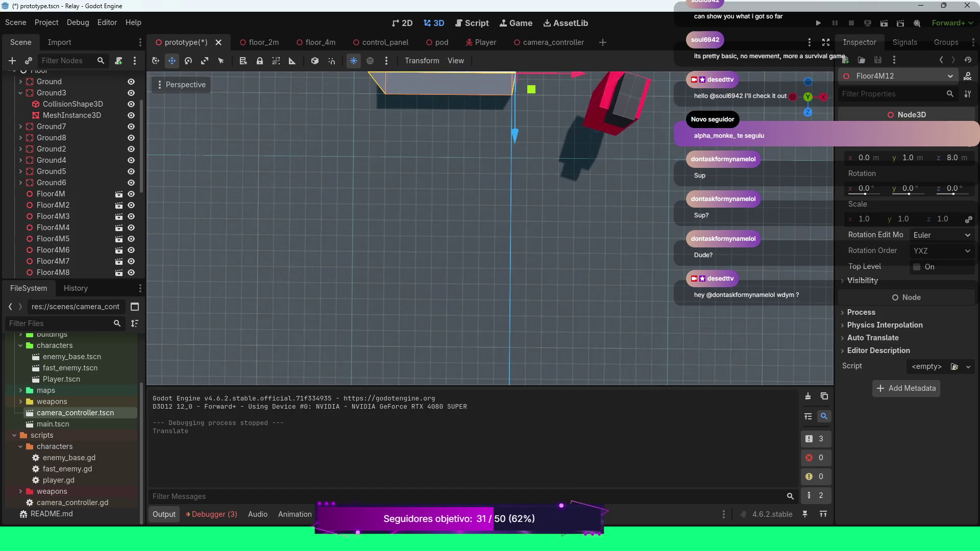
key(KP_7)
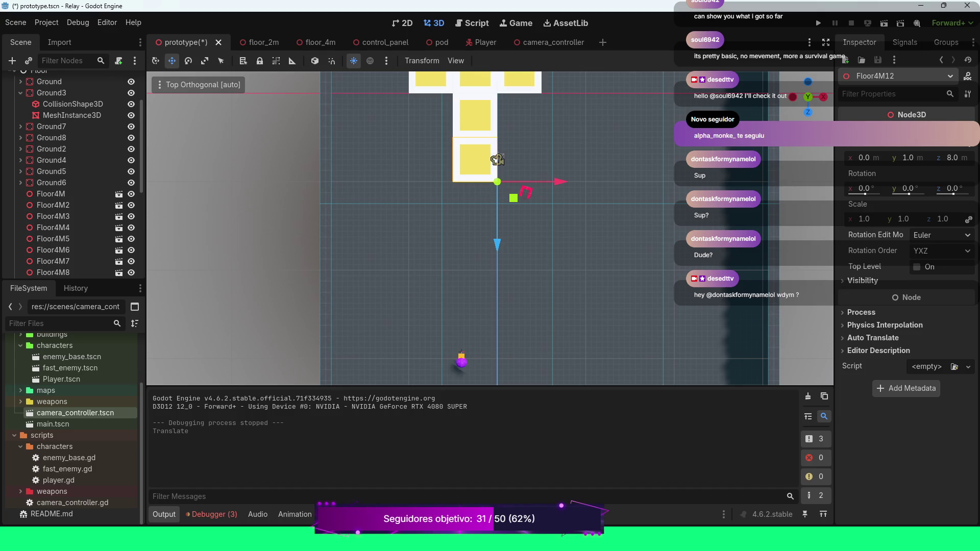
Duplicate Floor4M12 into Floor4M13 at z 12 and Floor4M14 at z 16.
key(ctrl+d)
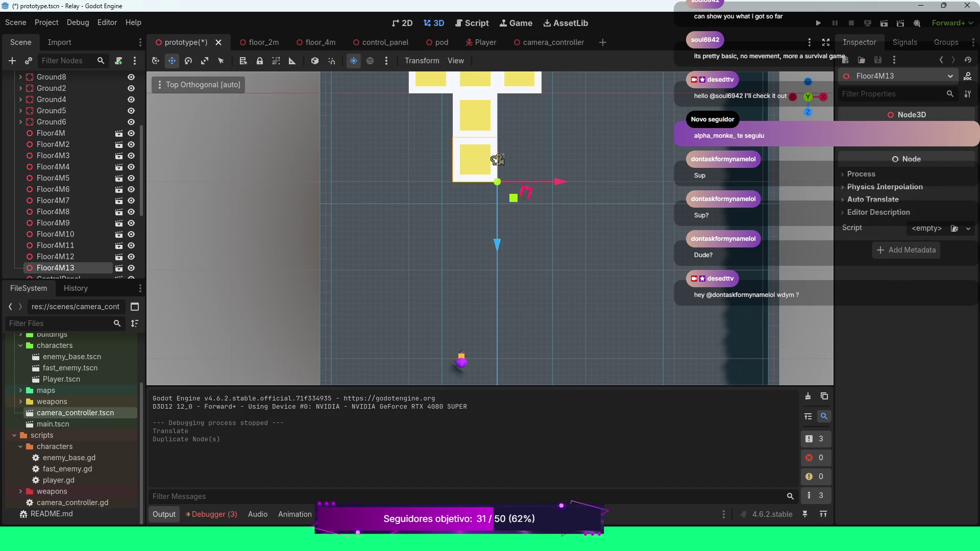
key(g)
key(z)
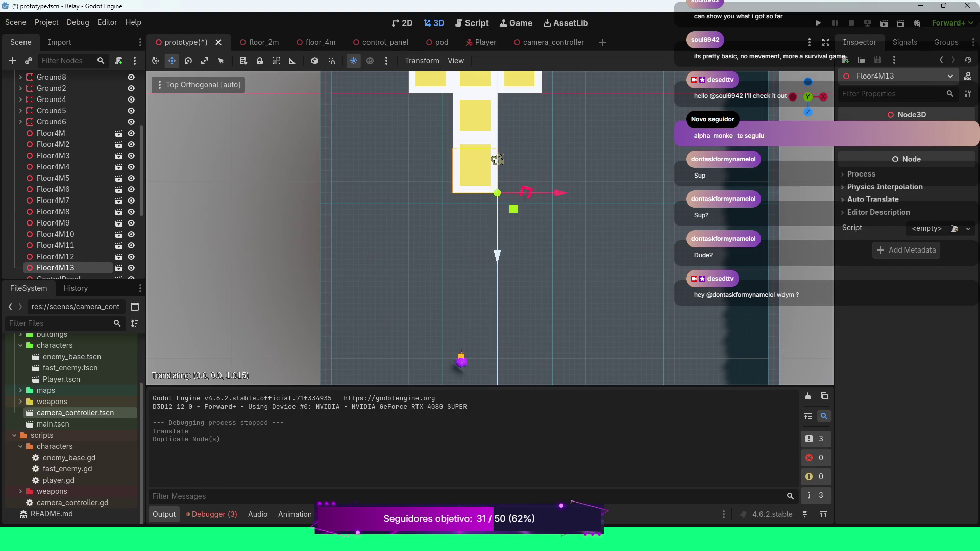
key(Return)
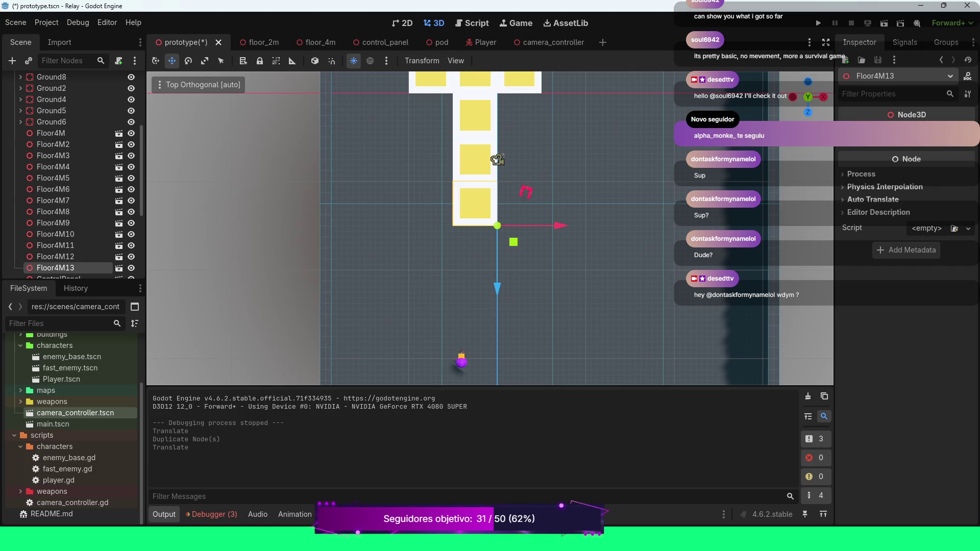
click(955, 158)
text(12)
key(Return)
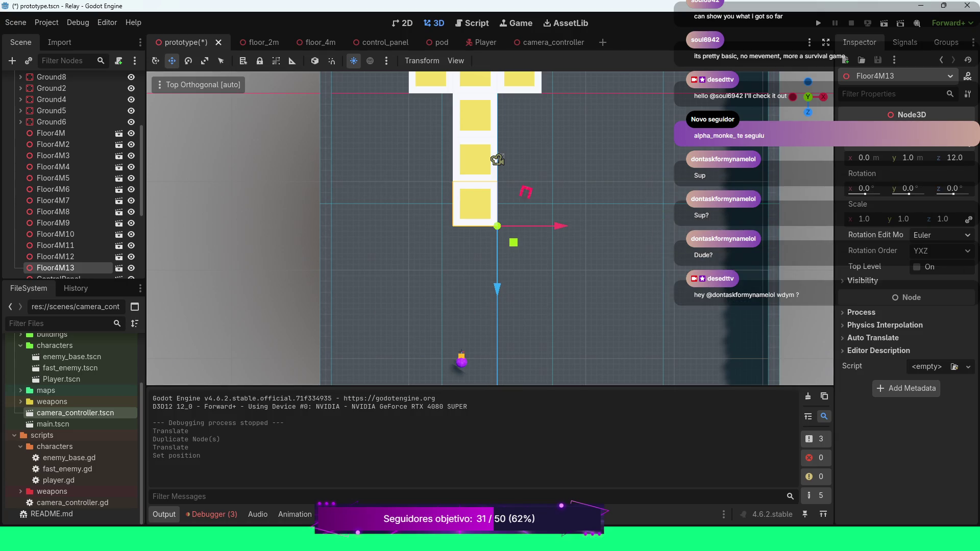
key(ctrl+d)
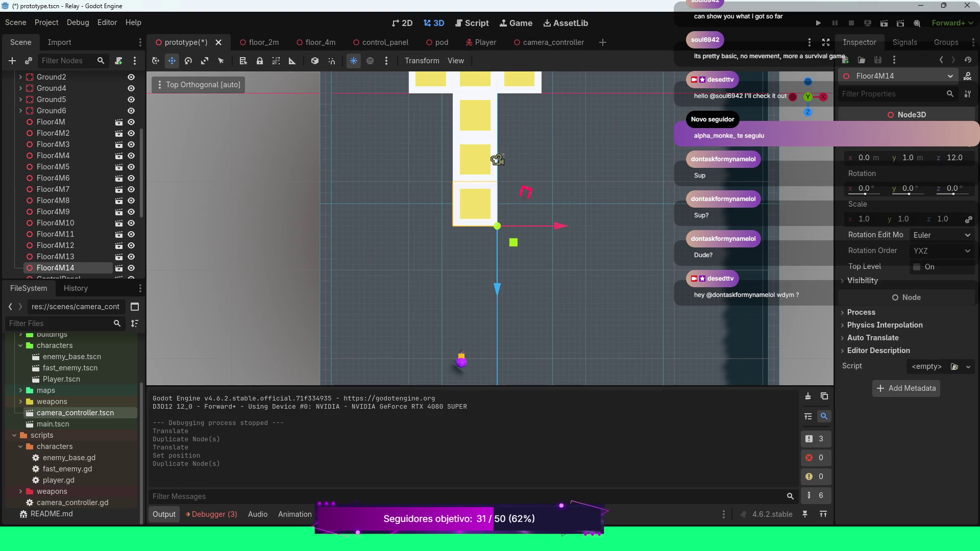
click(955, 157)
text(16)
key(Return)
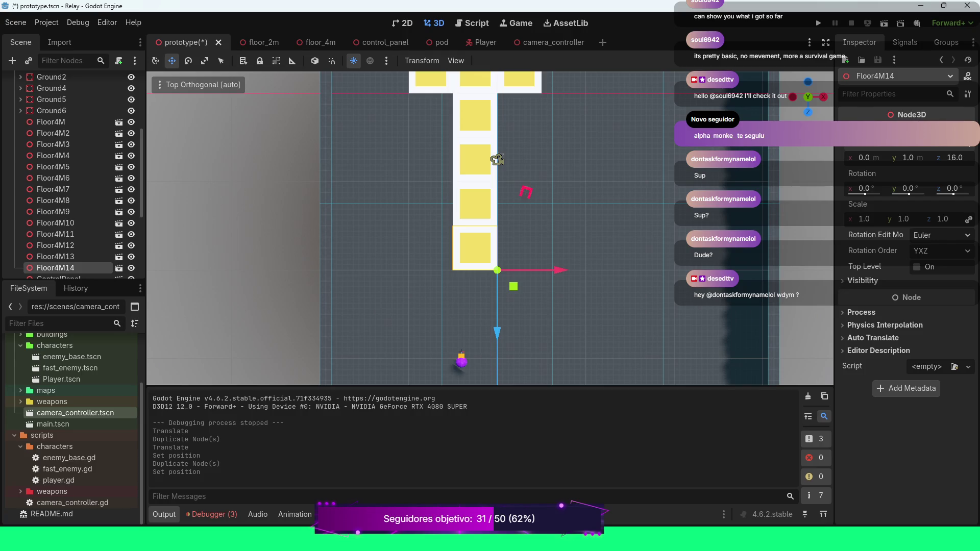
Add further copies Floor4M15 at z 20 and Floor4M16 at z 24.
key(ctrl+d)
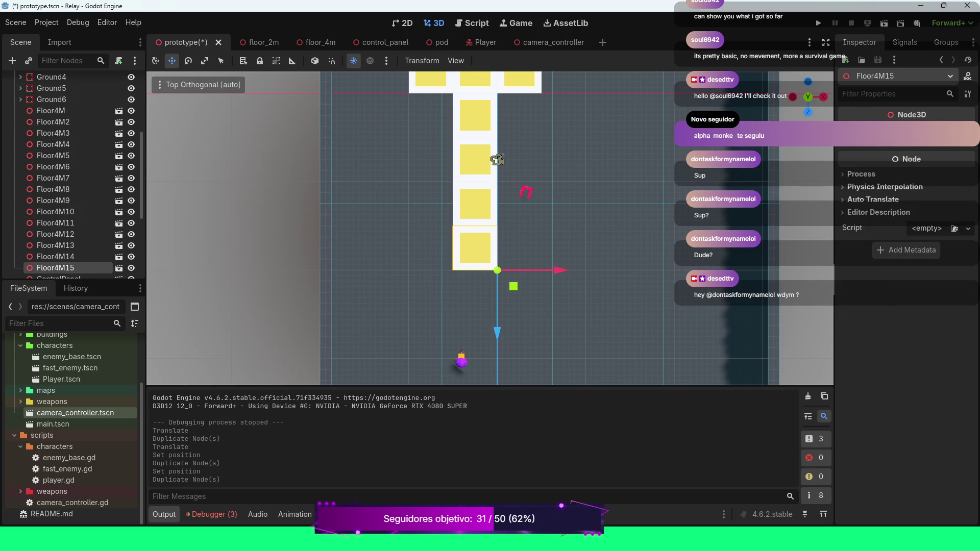
click(954, 157)
text(20)
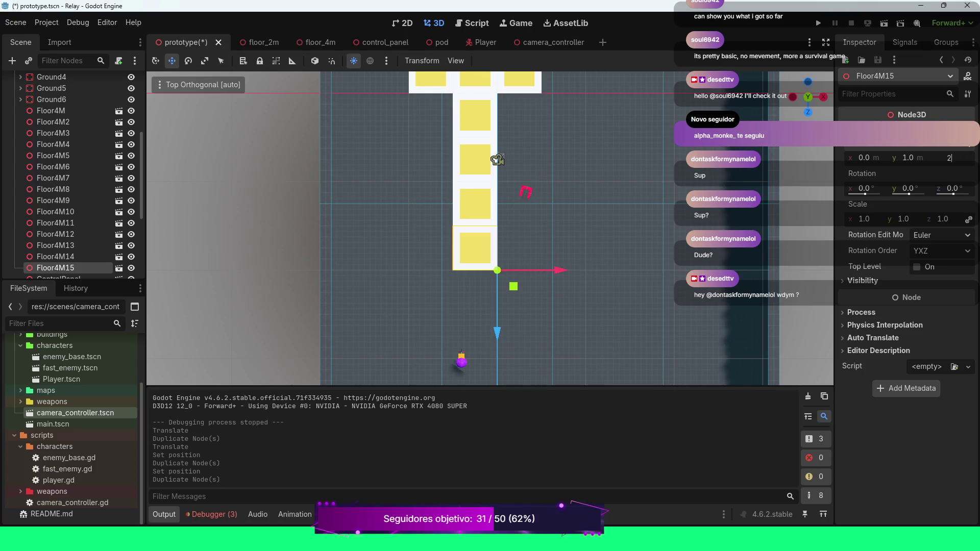
key(Return)
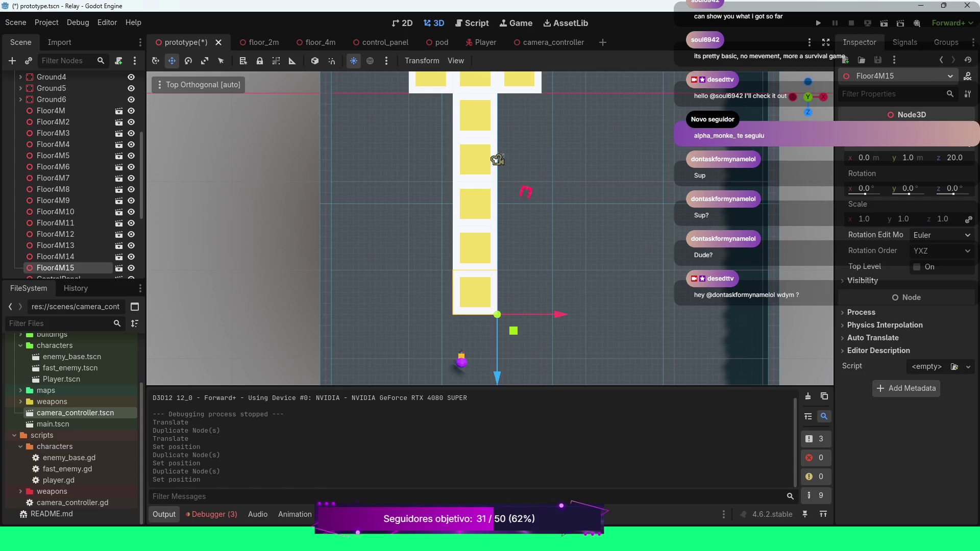
key(ctrl+d)
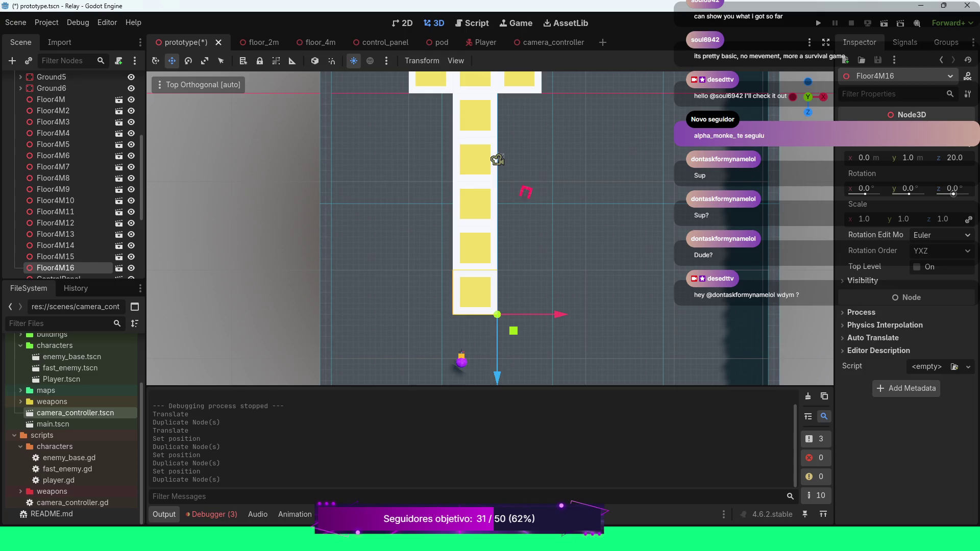
text(24)
key(Return)
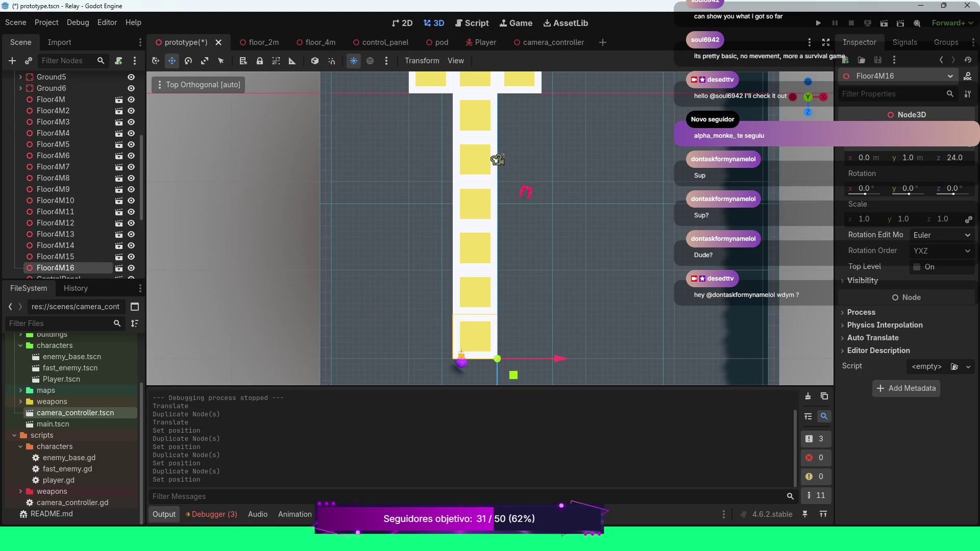
scroll(490, 229, down, 4)
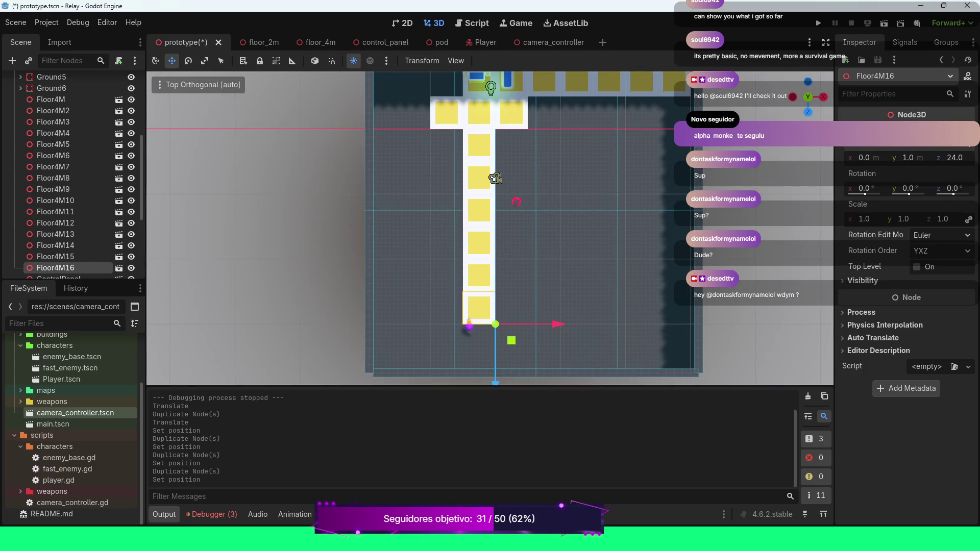
Select Floor4M, Floor4M2–M6 and Floor4M12–M16 and set their Position y to 4.
key(shift+Up)
key(shift+Up)
key(shift+Up)
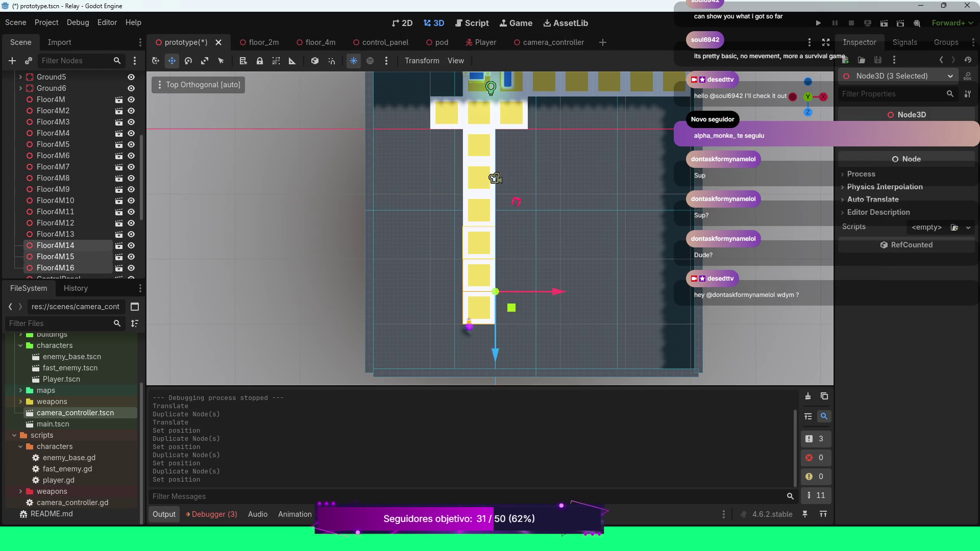
ctrl+click(51, 100)
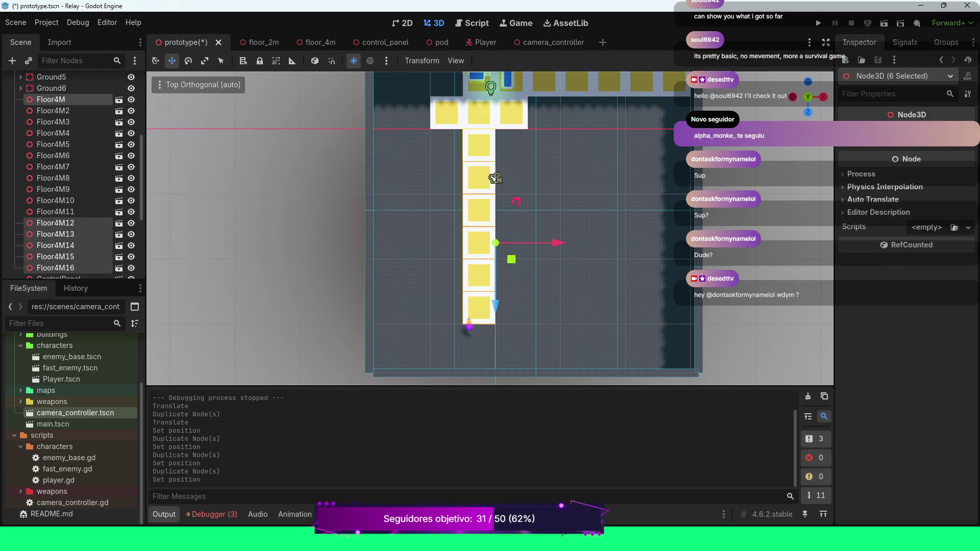
ctrl+click(53, 133)
ctrl+click(53, 110)
ctrl+click(53, 144)
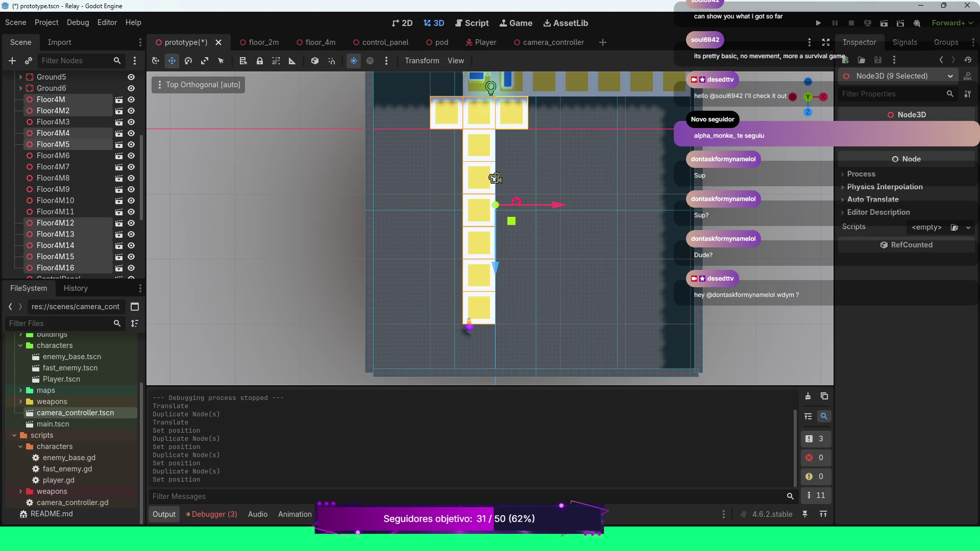
ctrl+click(53, 155)
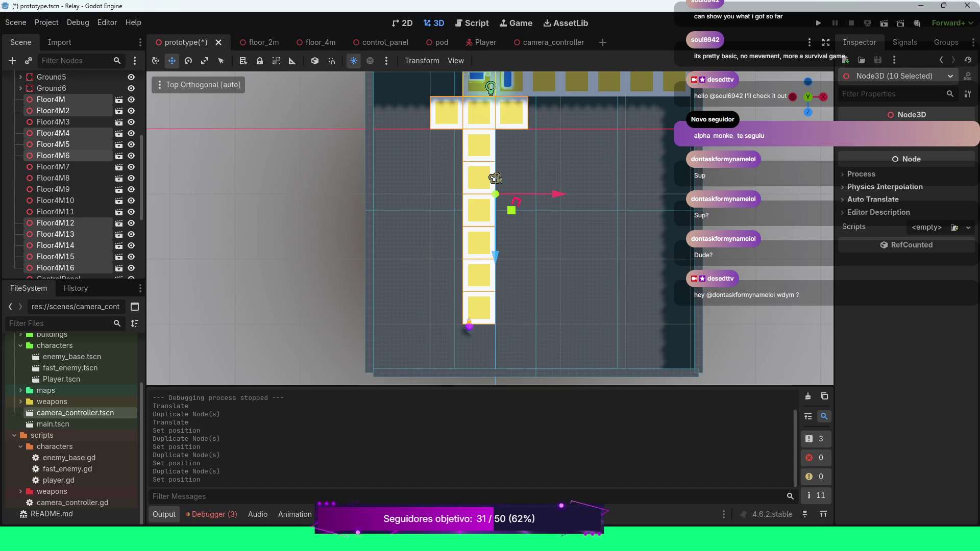
ctrl+click(53, 121)
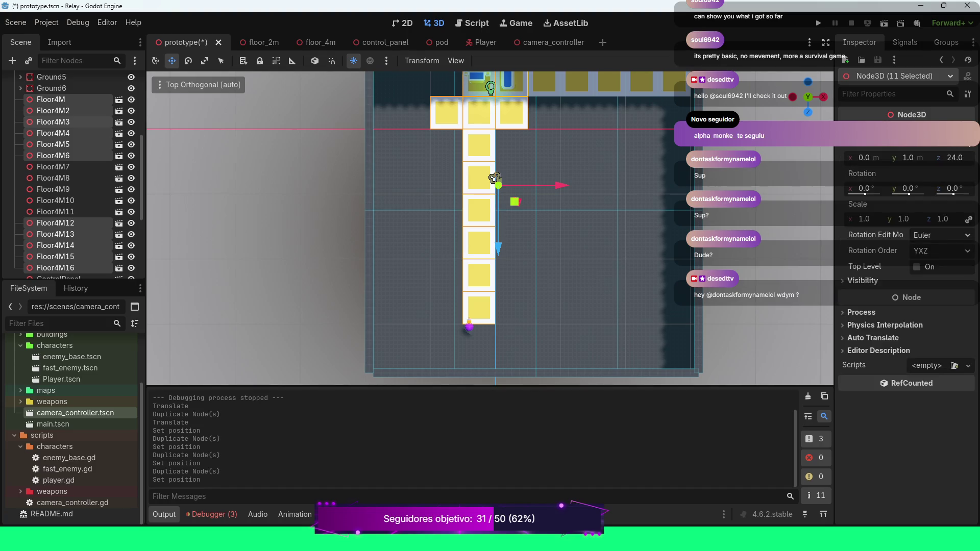
click(908, 158)
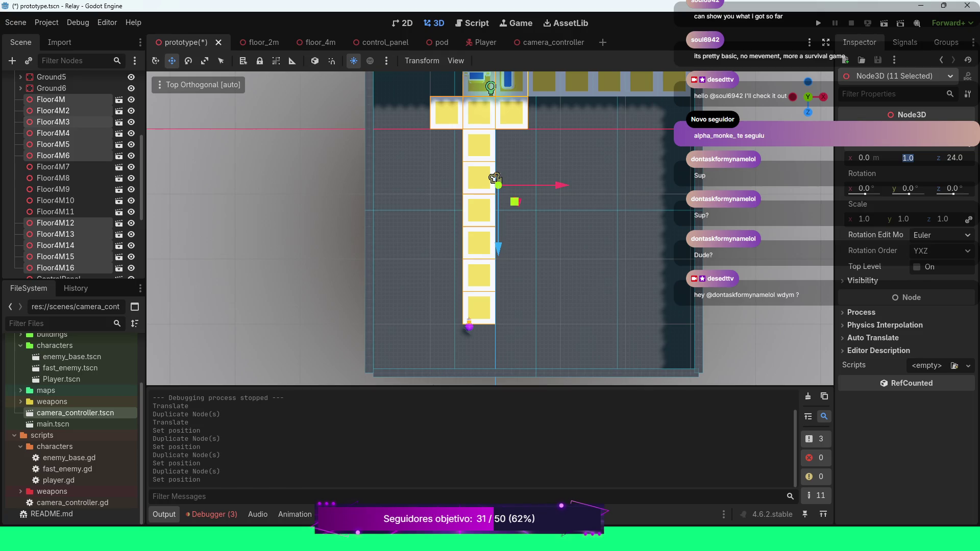
text(4)
key(Return)
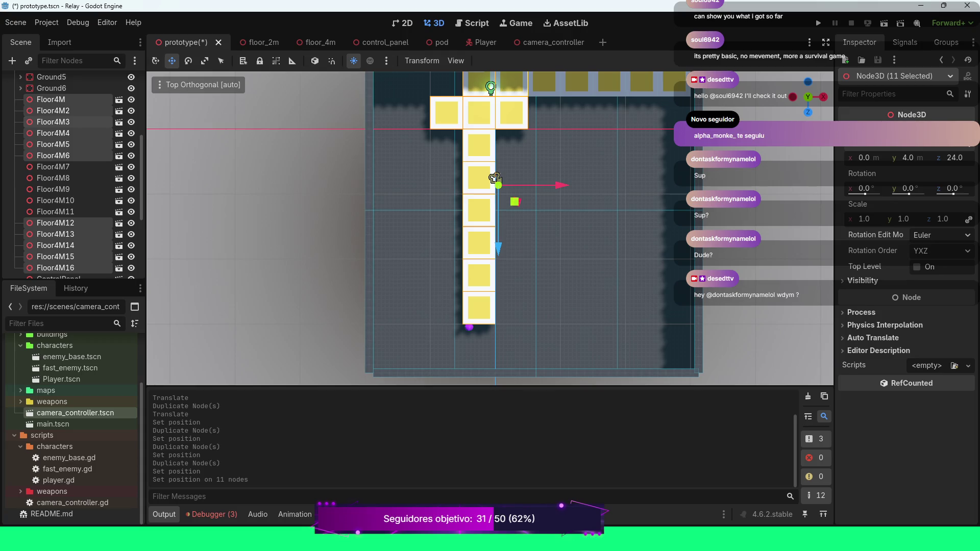
scroll(495, 179, down, 4)
Orbit around the tile cross, switch to Top Orthogonal view, and select Floor4M7 alone.
mouse_move(494, 192)
mouse_down()
mouse_move(449, 240)
mouse_move(441, 265)
mouse_move(636, 186)
mouse_move(536, 163)
mouse_up()
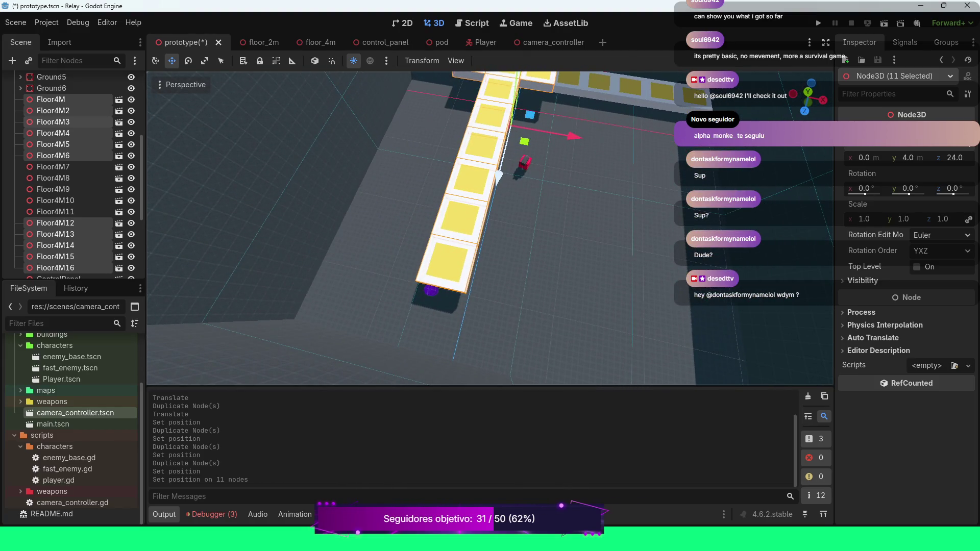
scroll(490, 227, down, 8)
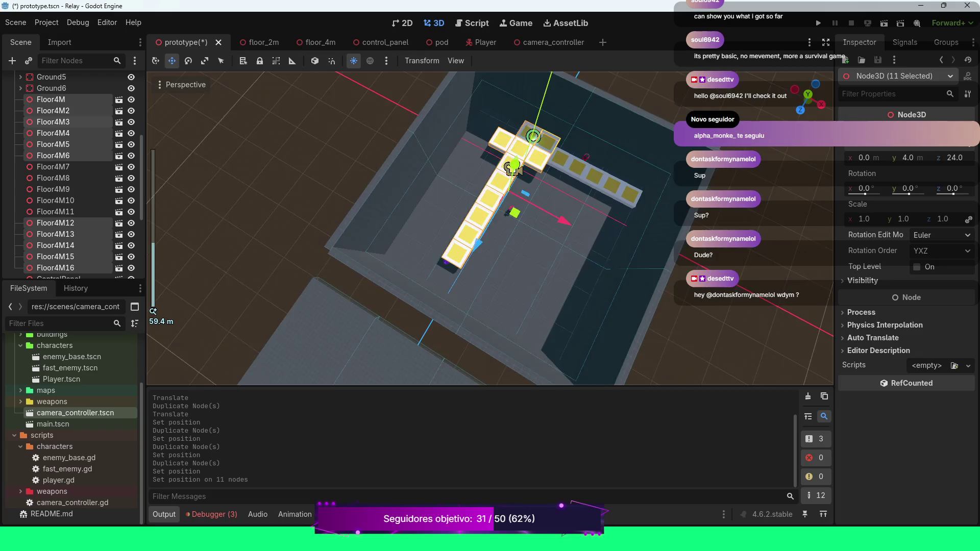
drag(490, 227, 429, 227)
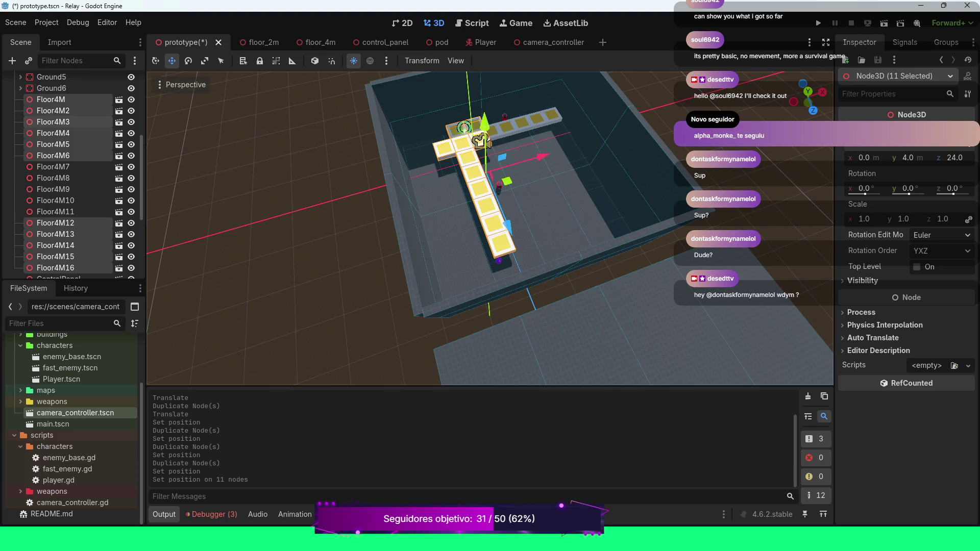
key(KP_7)
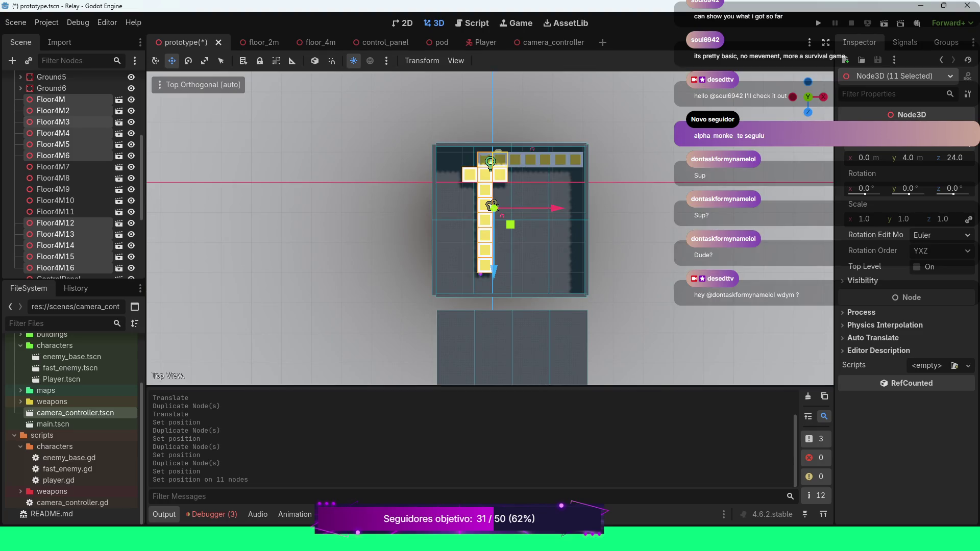
scroll(495, 178, up, 4)
scroll(495, 182, down, 1)
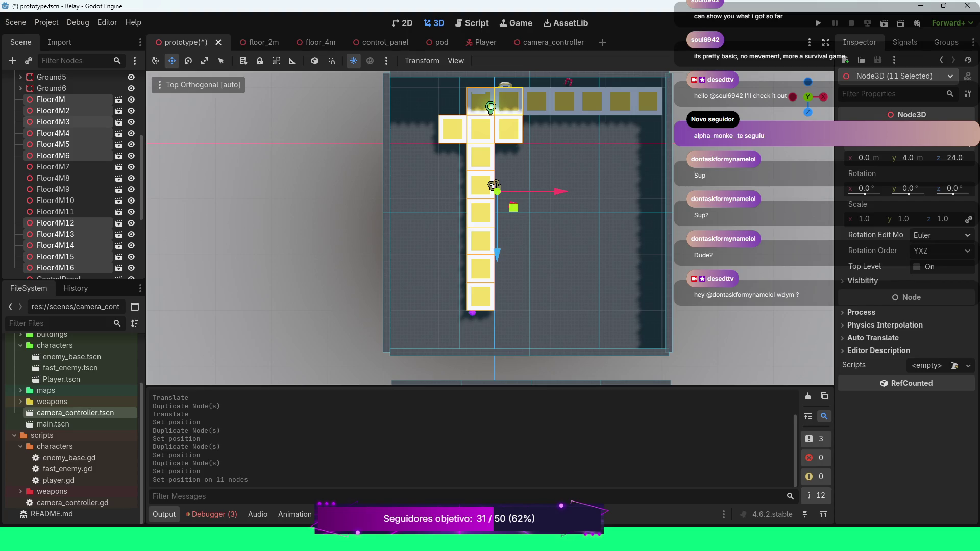
click(53, 167)
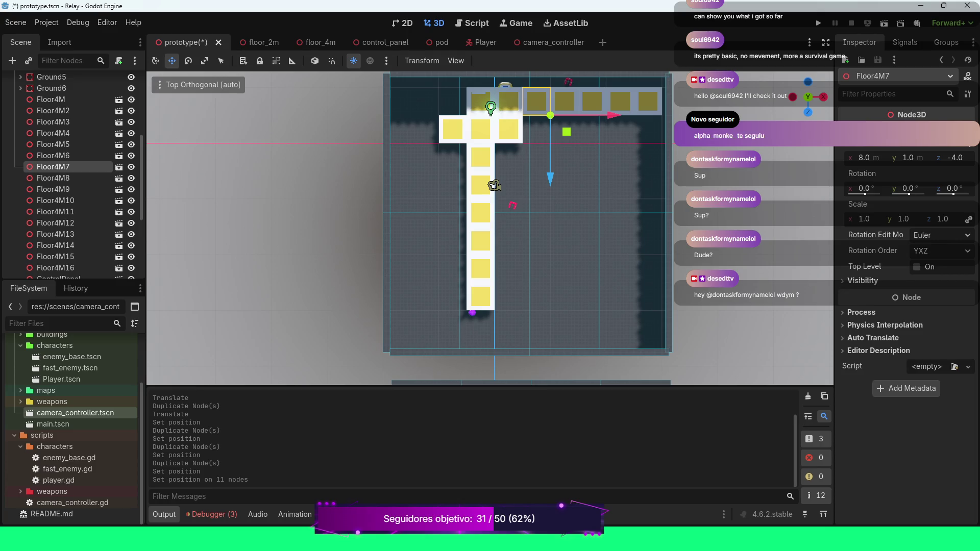
Select Floor4M7 through Floor4M11 and set their Position y to 4 and z to 8.
shift+click(53, 178)
key(shift+Down)
key(shift+Down)
key(shift+Down)
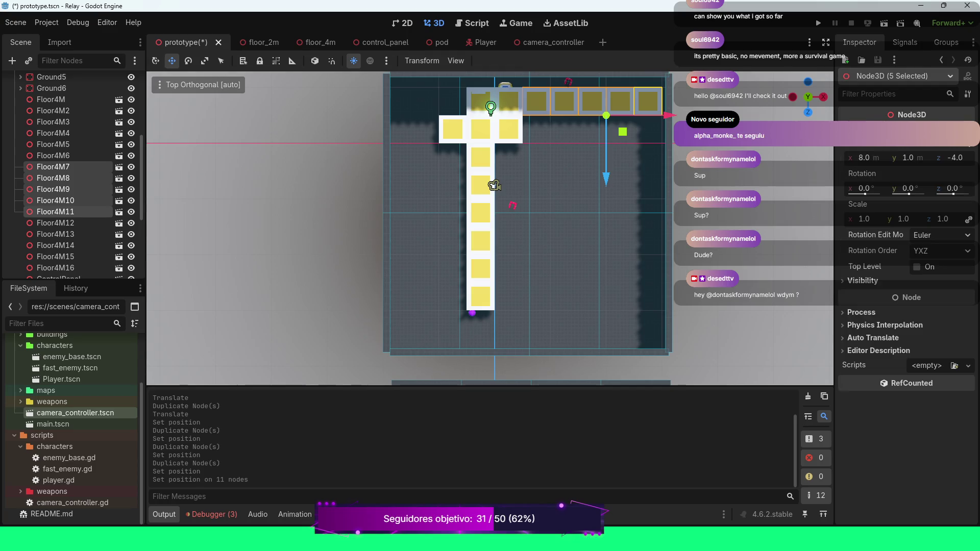
click(907, 158)
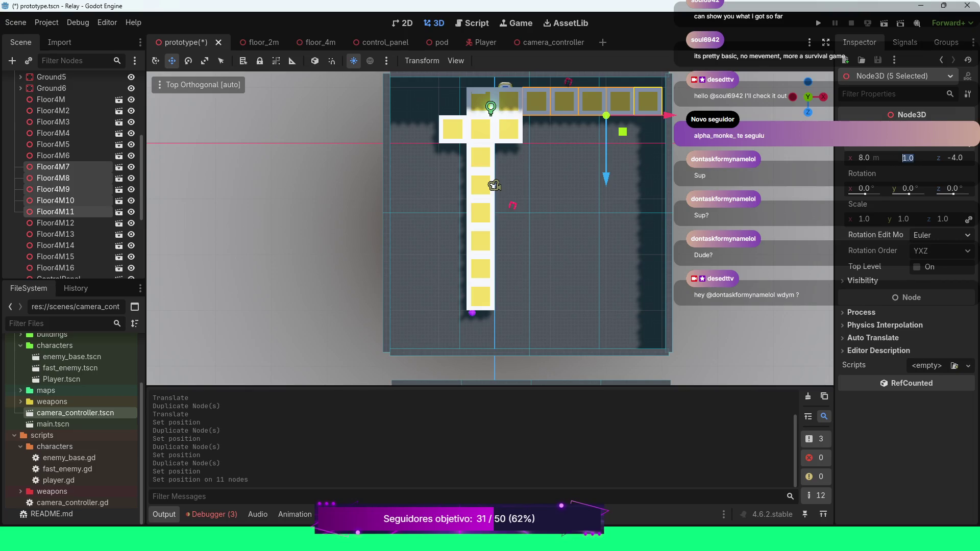
text(4)
key(Return)
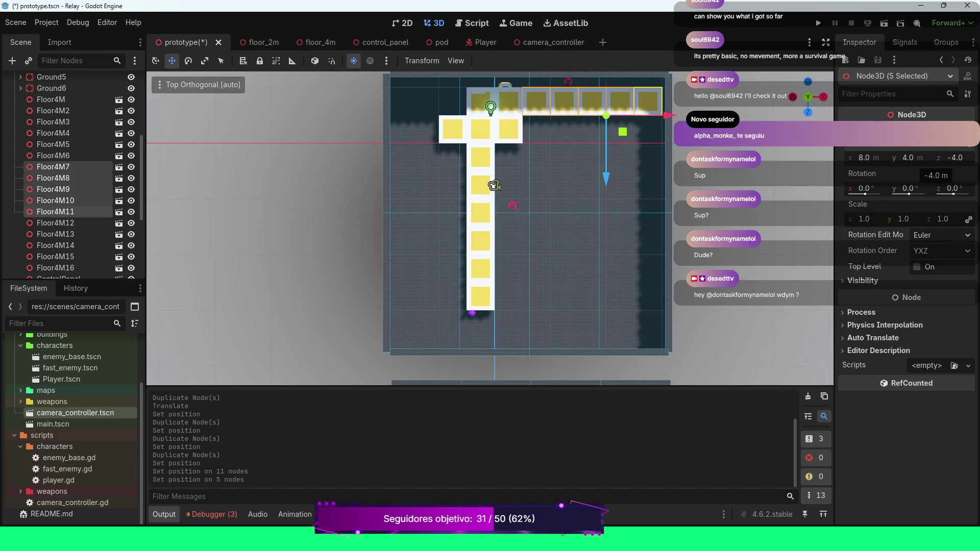
click(954, 158)
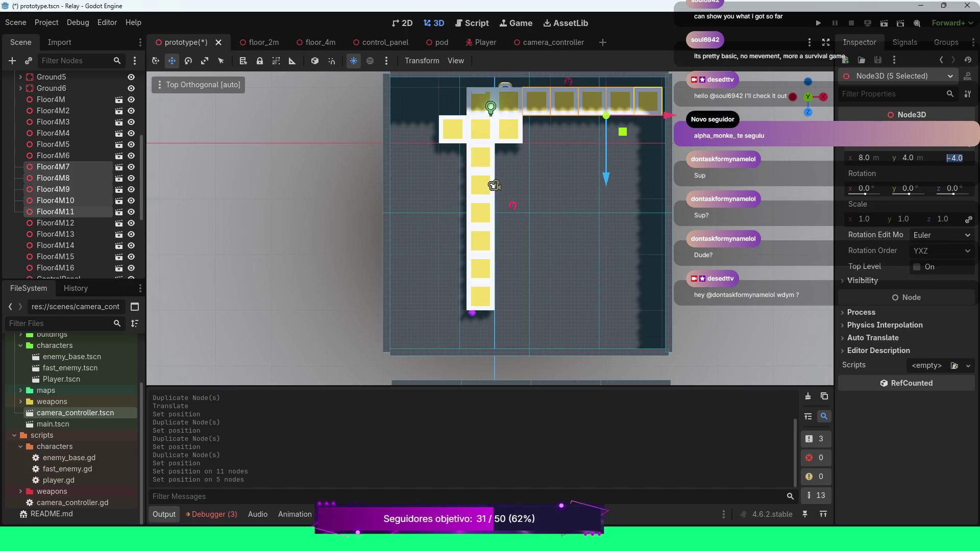
text(8)
key(Return)
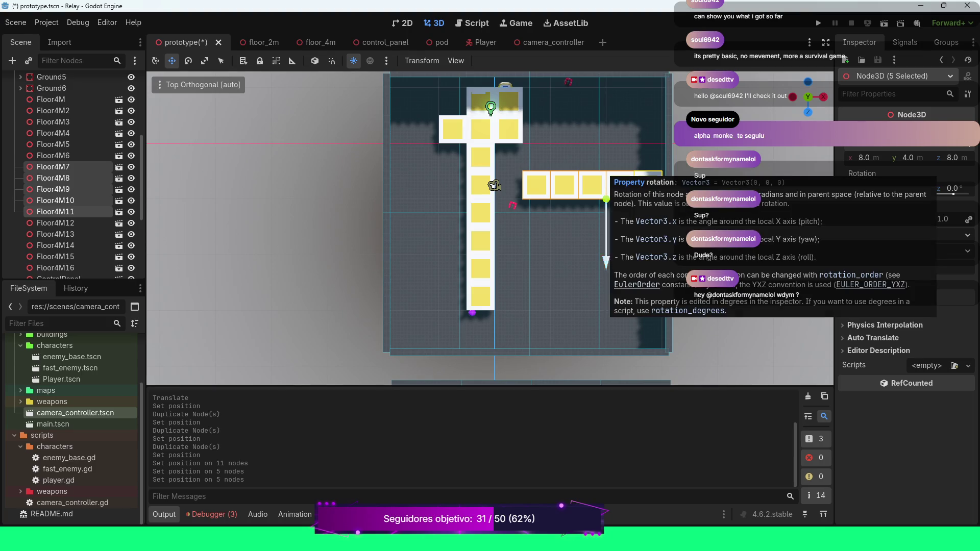
Undo an accidental x change to 4, then move the five-tile row to z 12.
click(864, 158)
text(4)
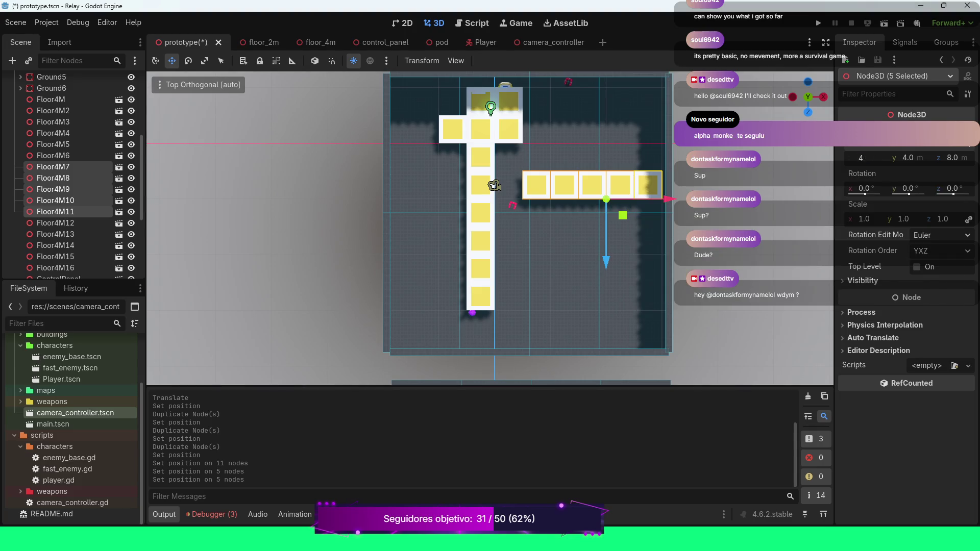
key(Return)
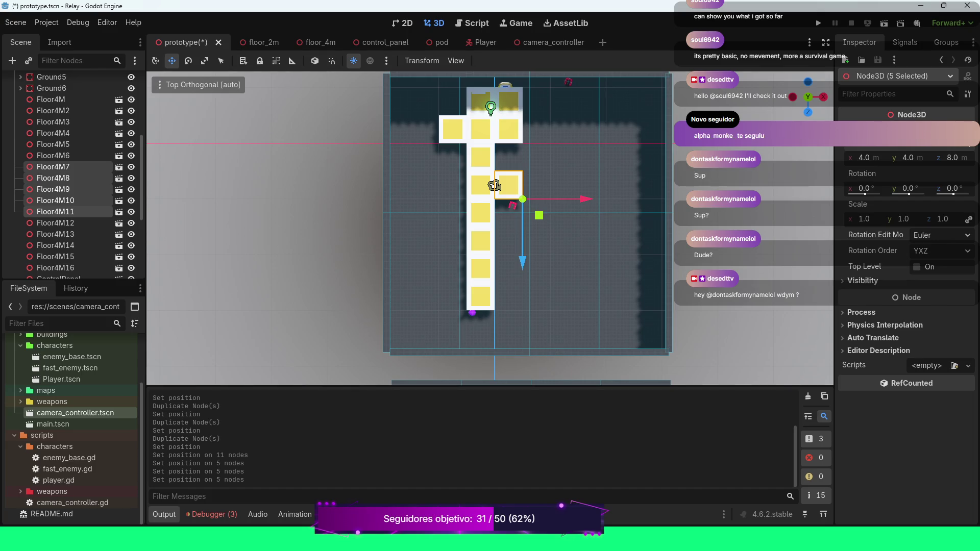
key(ctrl+z)
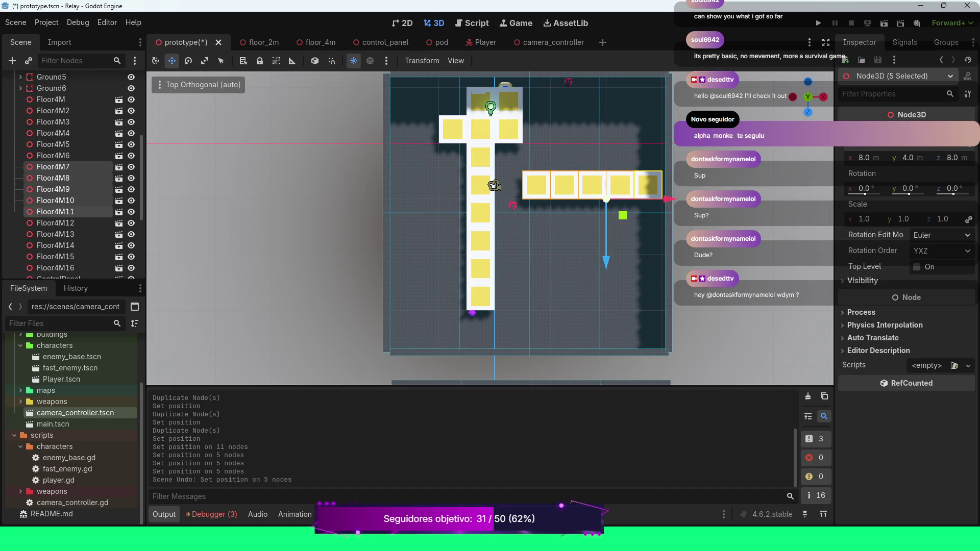
click(952, 158)
text(12)
key(Return)
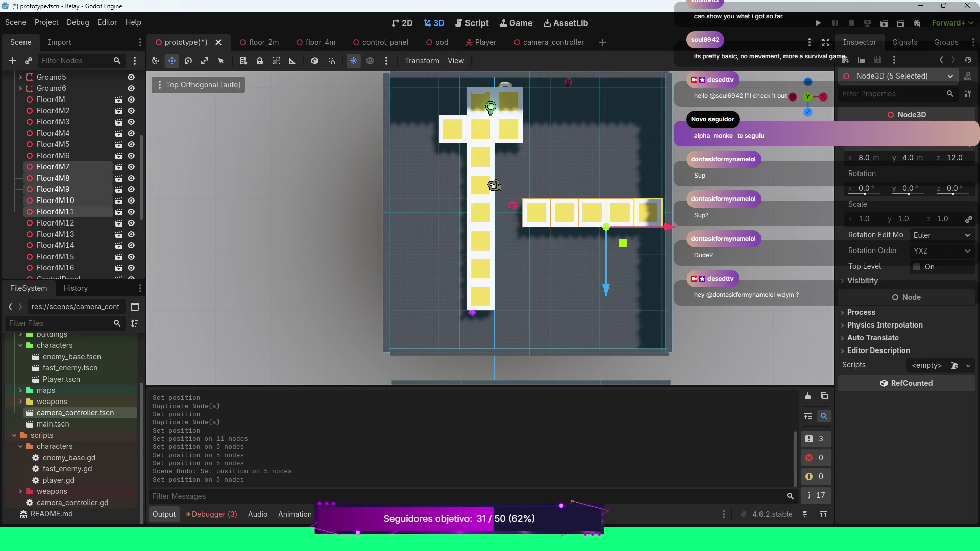
scroll(490, 228, up, 2)
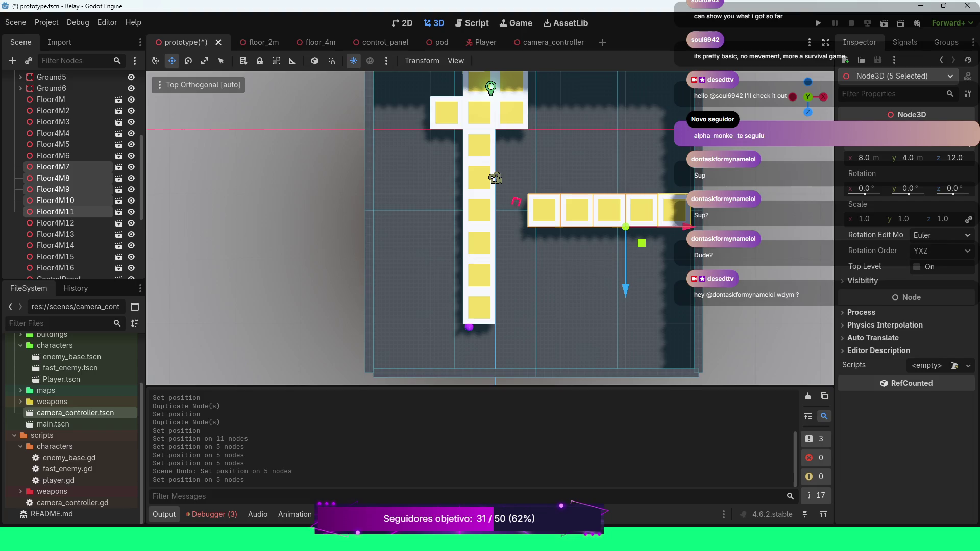
scroll(490, 228, down, 2)
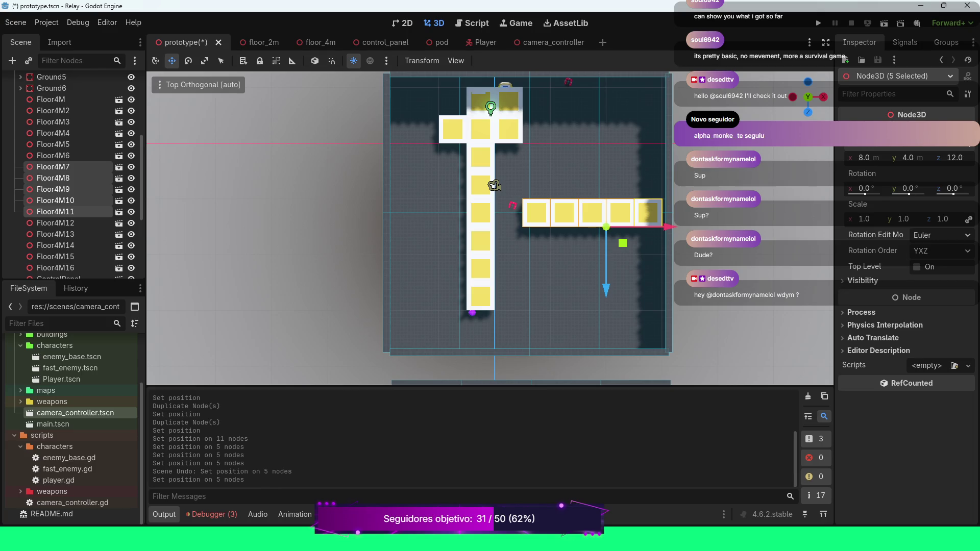
click(494, 185)
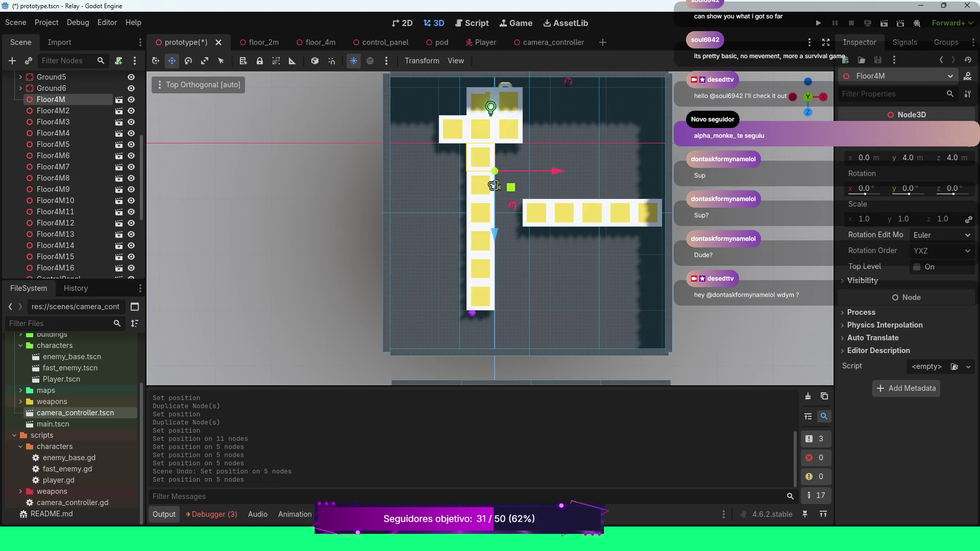
Duplicate Floor4M6 into Floor4M17 at x -4.0, then orbit to a perspective view.
click(495, 185)
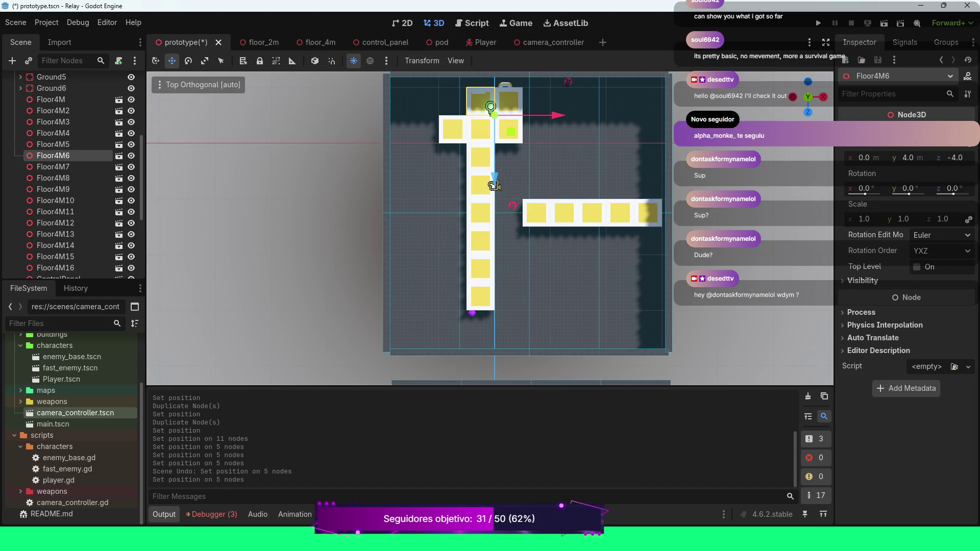
key(ctrl+d)
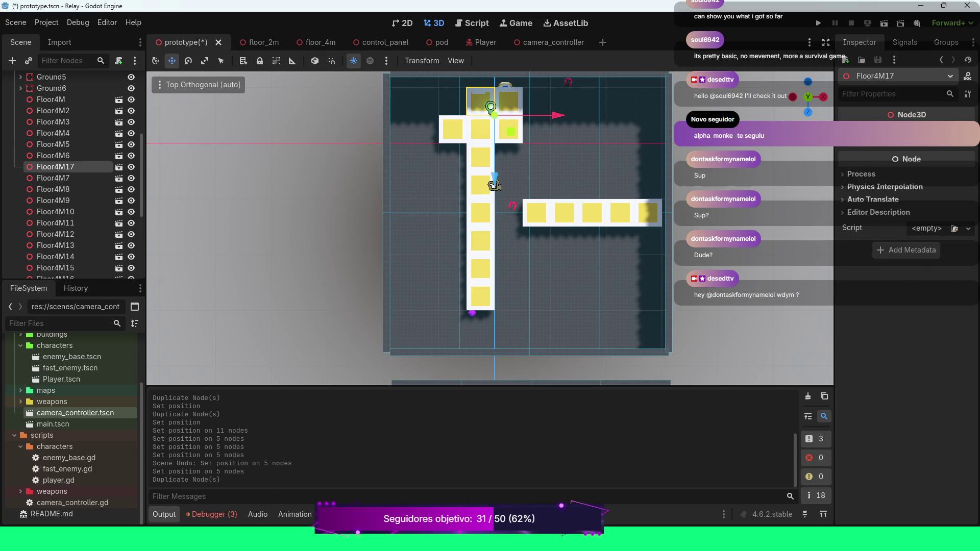
text(4)
key(Return)
click(864, 158)
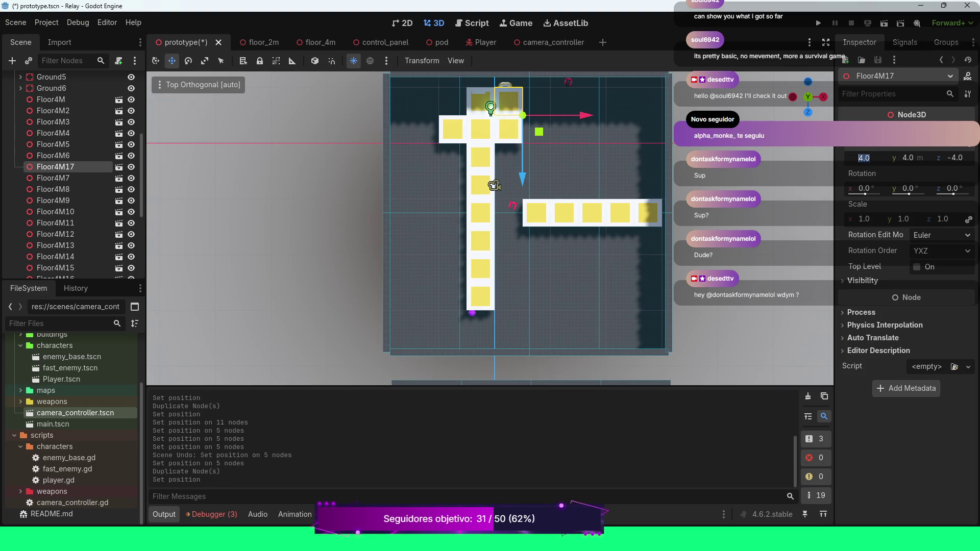
key(Return)
text(-)
key(Return)
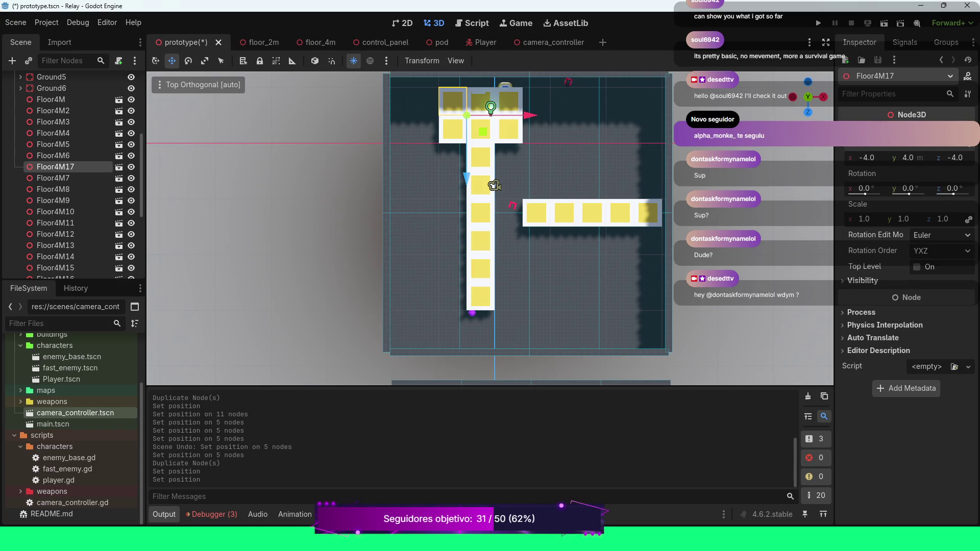
drag(490, 229, 521, 283)
click(349, 168)
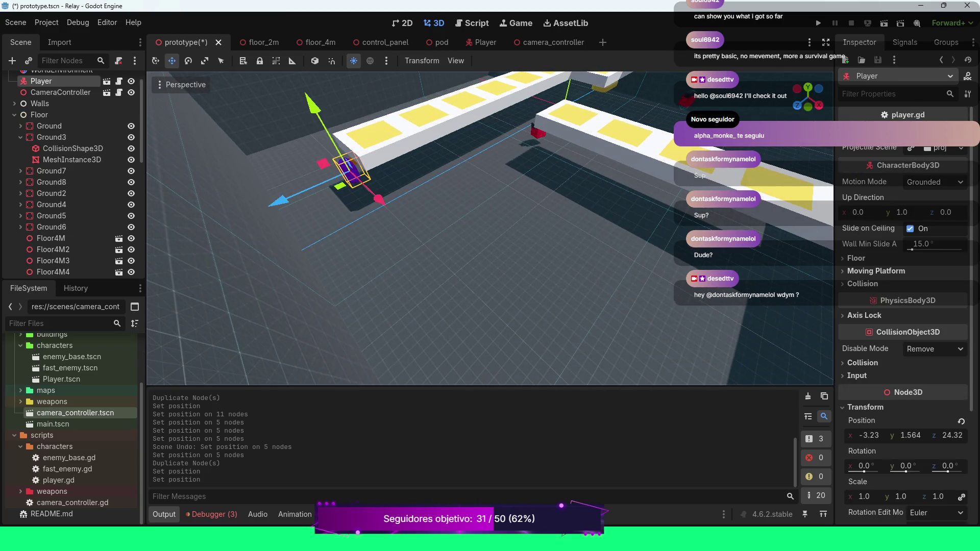
Drag the Player onto the near end of the raised tile path at about -0.79, 5.915, 23.23 and run with F5.
drag(347, 149, 321, 103)
drag(347, 143, 364, 157)
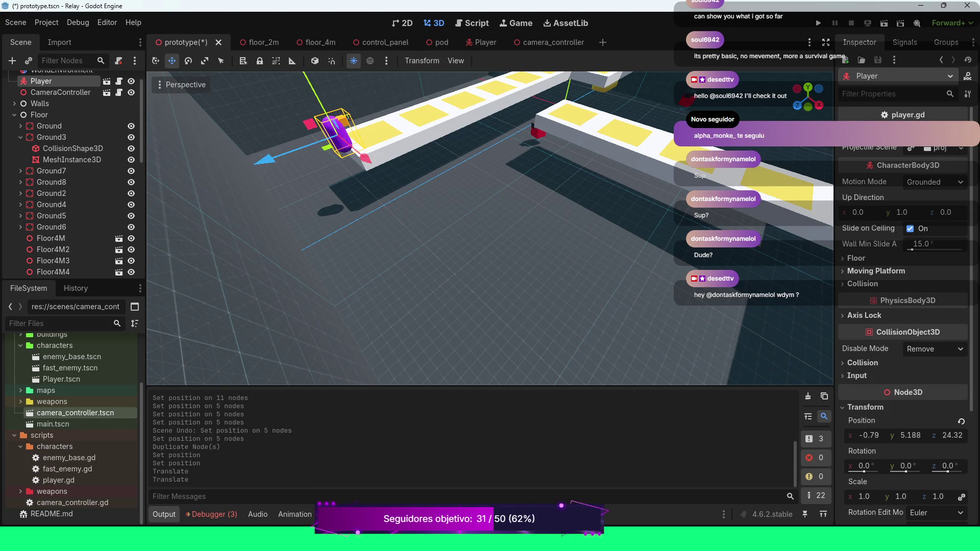
drag(673, 153, 673, 153)
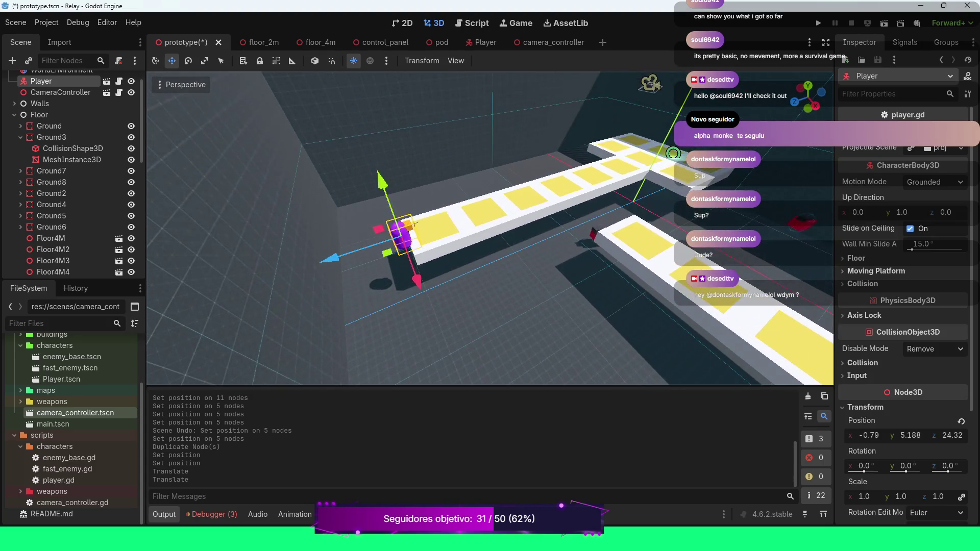
drag(381, 200, 378, 189)
drag(332, 246, 352, 241)
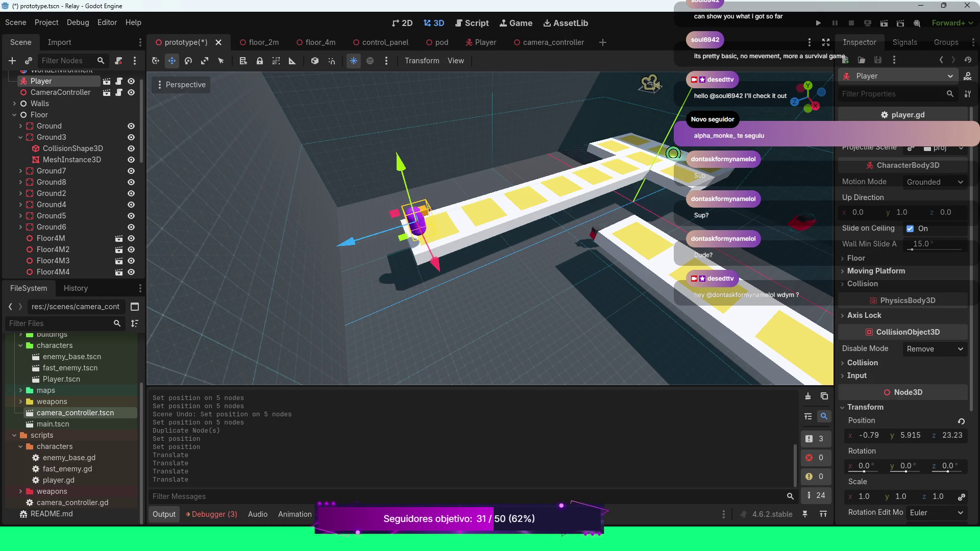
key(F5)
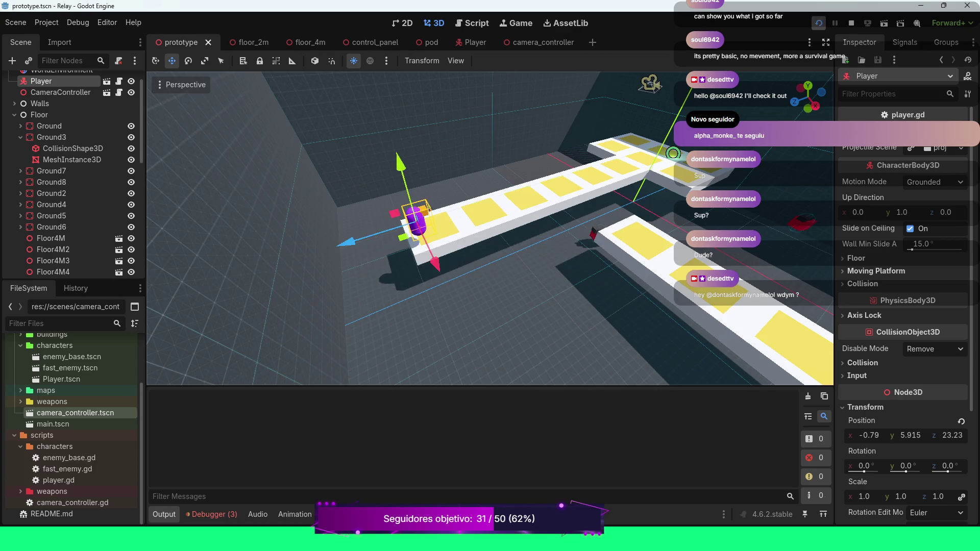
Walk the player up to the T-junction, back down the path, then end the playtest.
key(w)
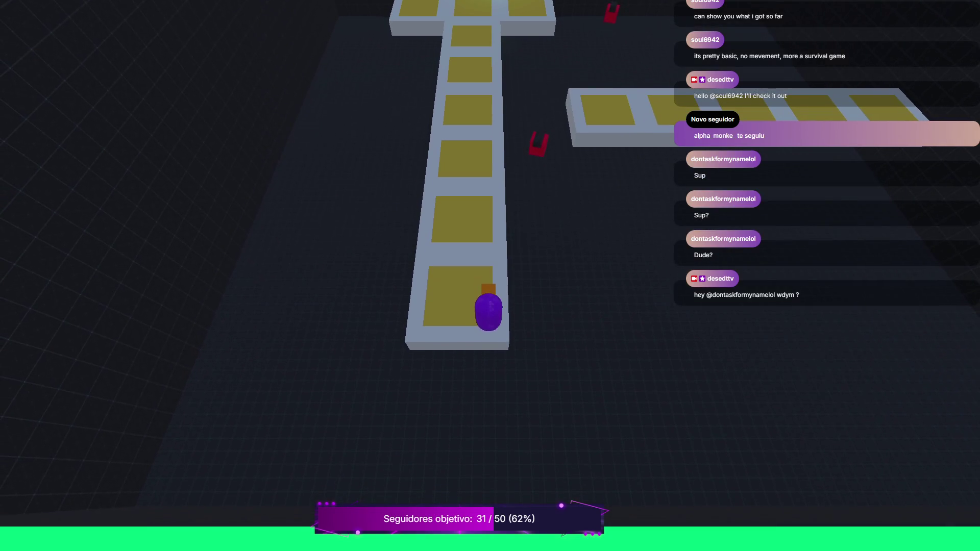
key(w)
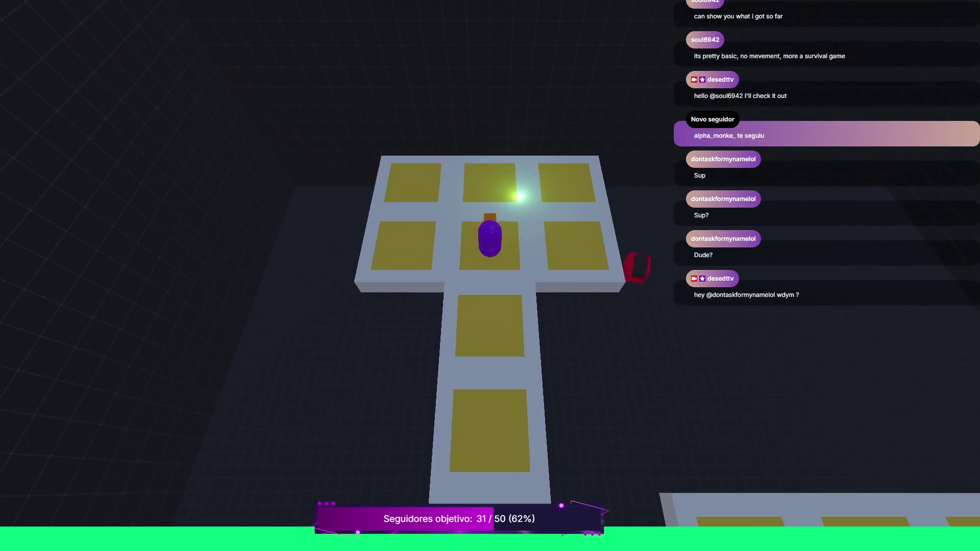
key(d)
key(a)
key(s)
key(s)
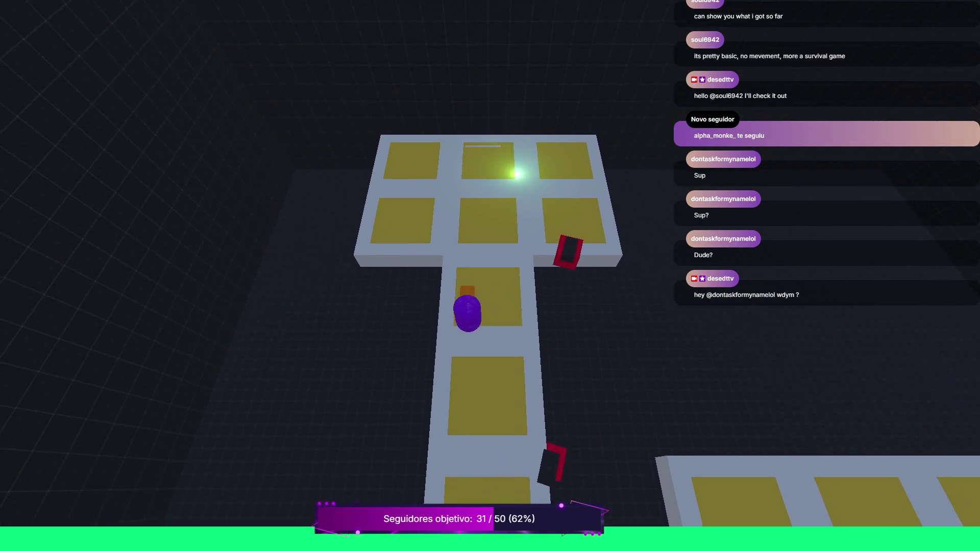
key(s)
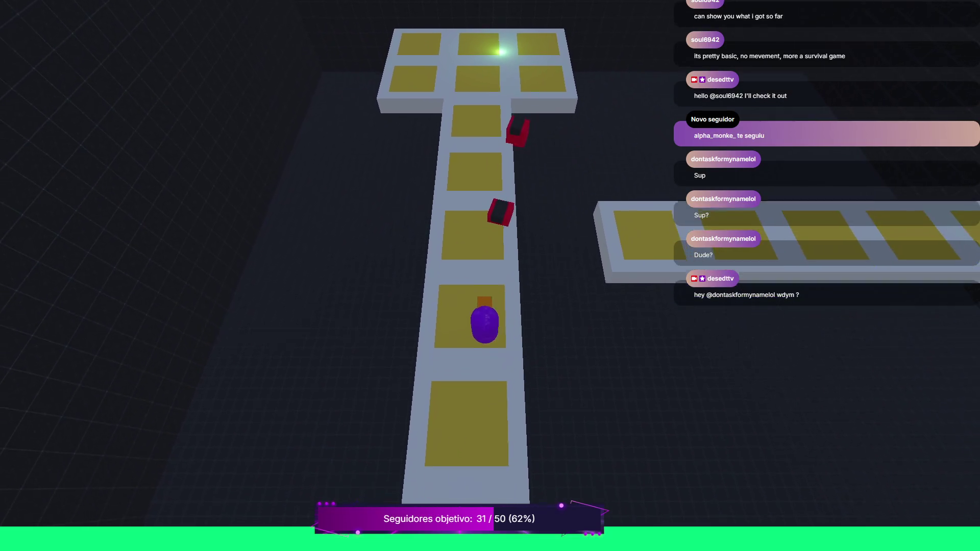
key(a)
key(w)
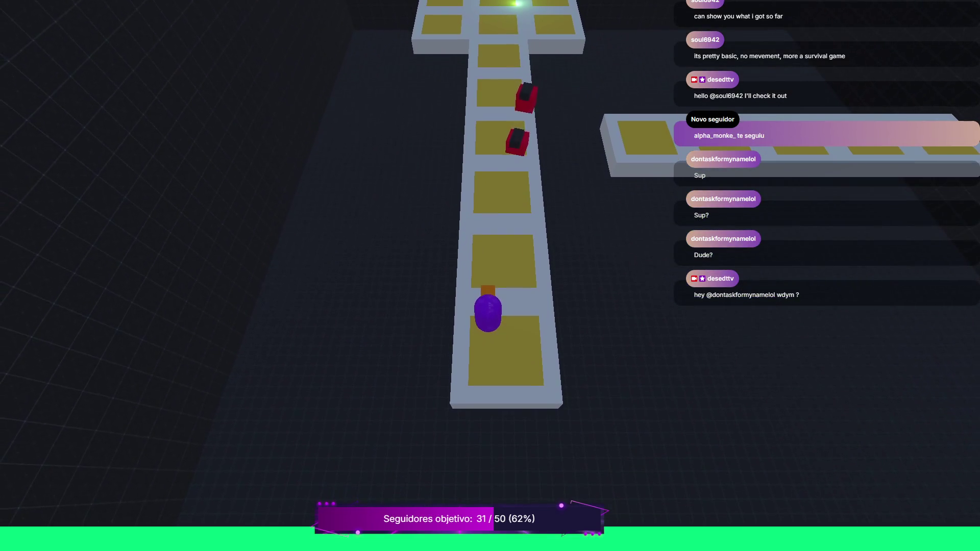
key(d)
key(d)
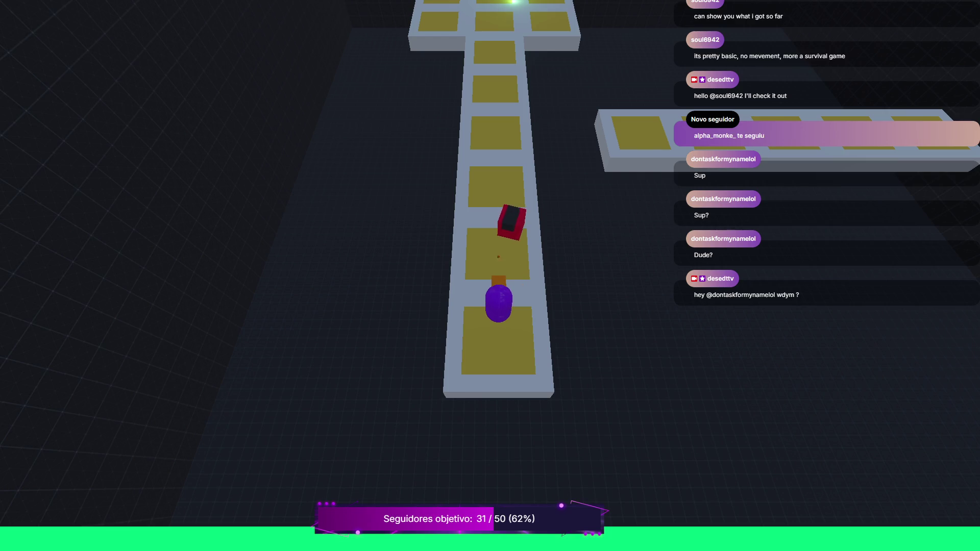
key(w)
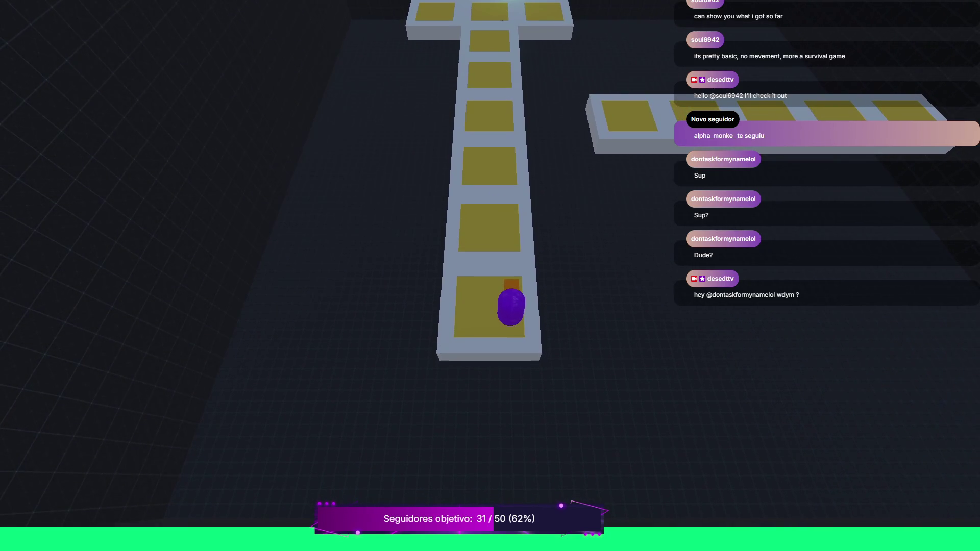
key(Escape)
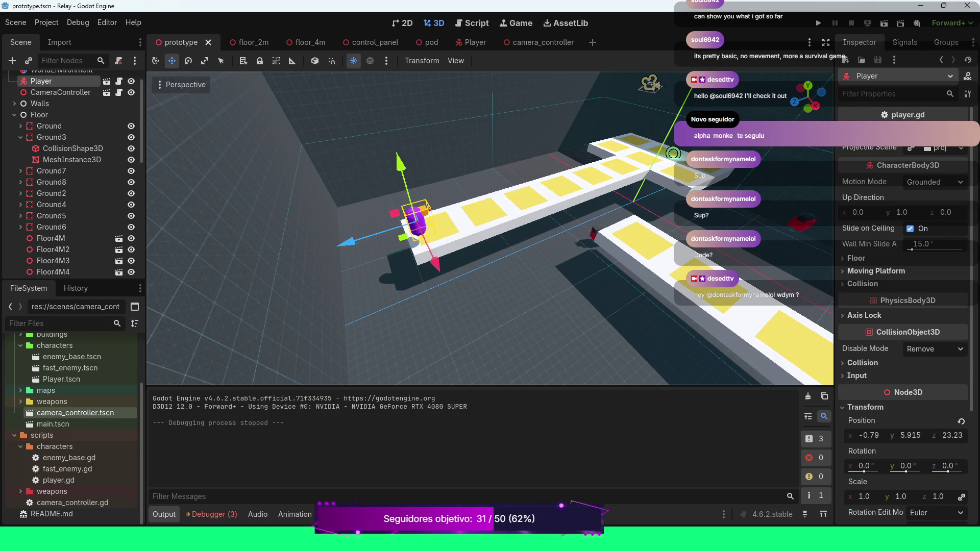
Add an omni light above the platforms and raise it about 3 m.
key(w)
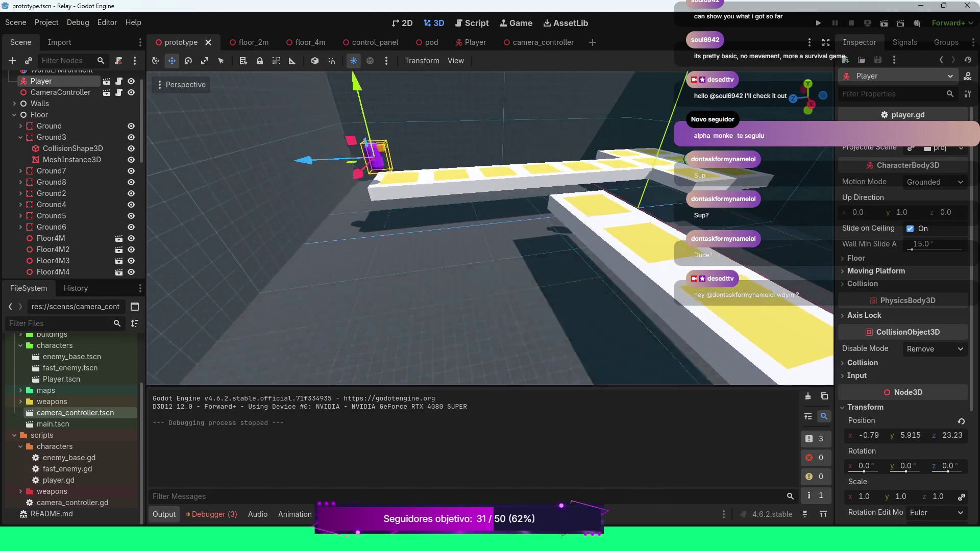
key(e)
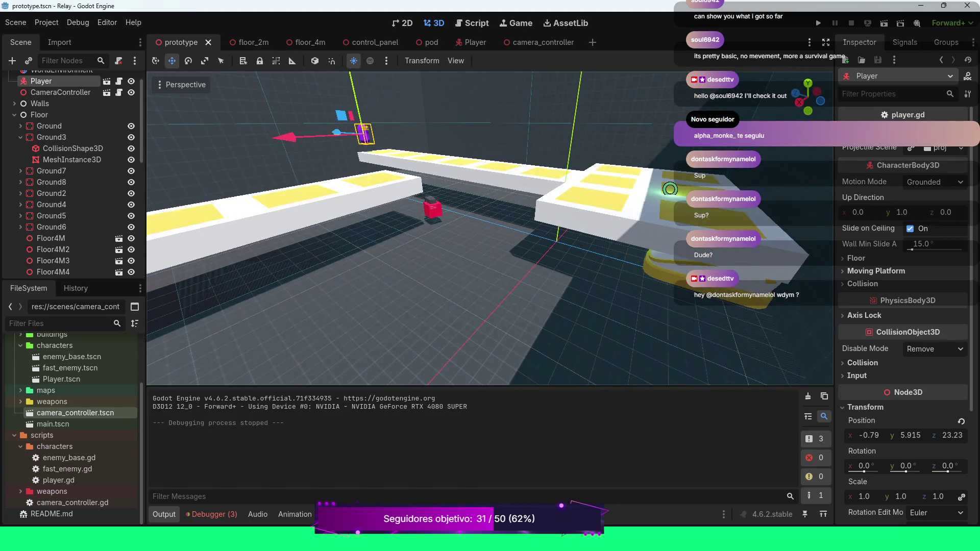
key(ctrl+shift+v)
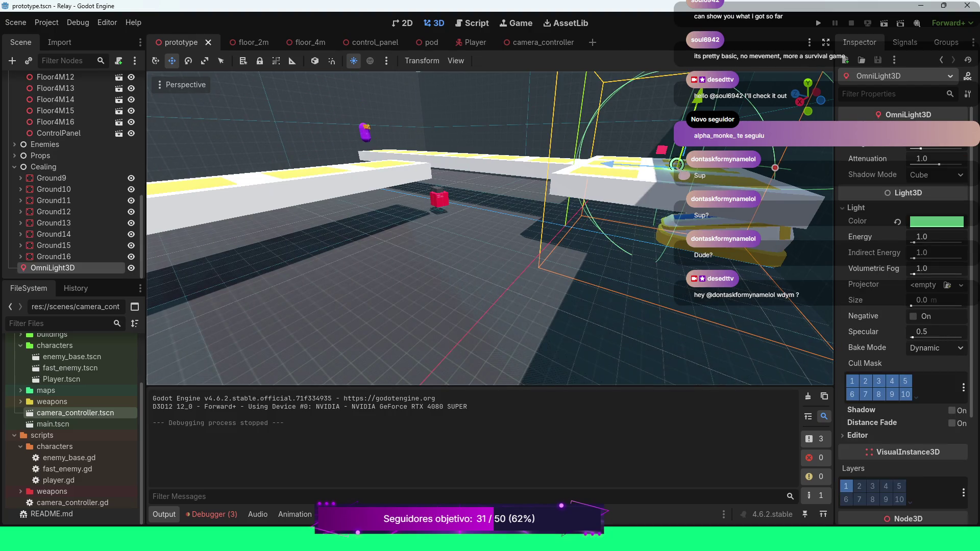
drag(685, 169, 700, 87)
Raise the Pod to a height of 4 m.
click(751, 230)
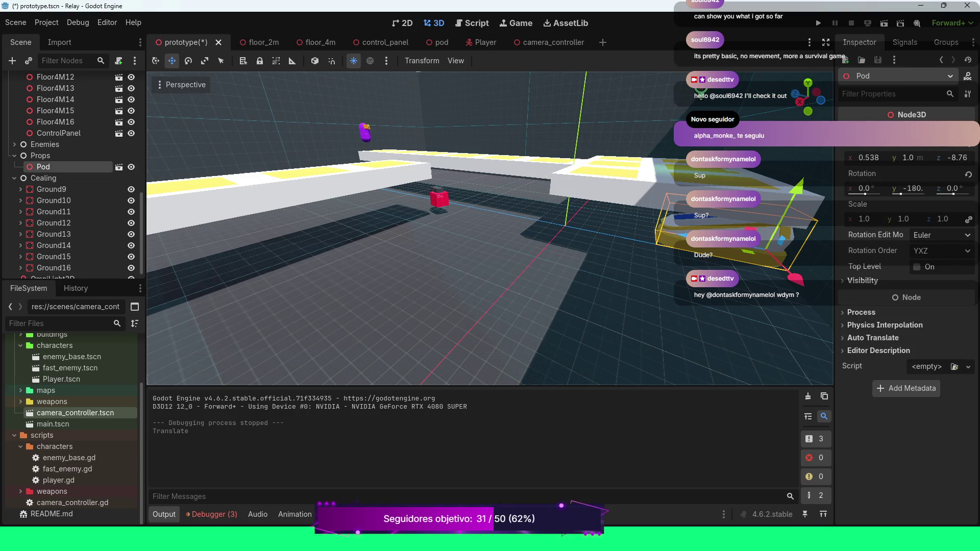
drag(798, 192, 800, 180)
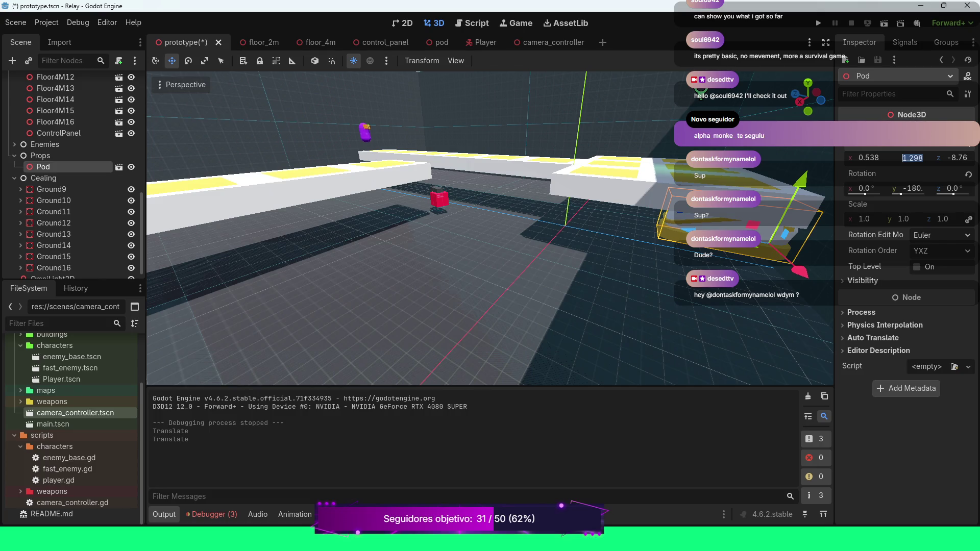
text(2)
key(Return)
click(908, 158)
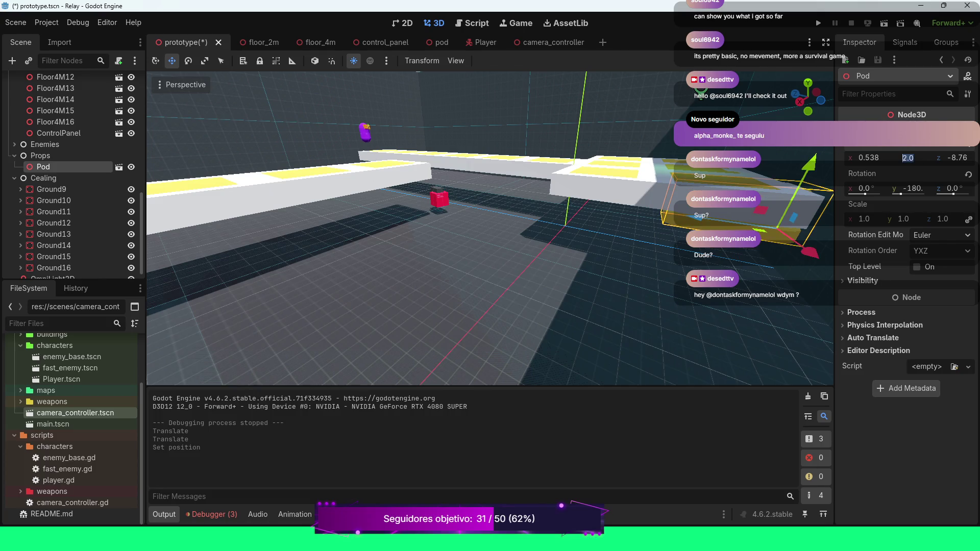
text(4)
key(Return)
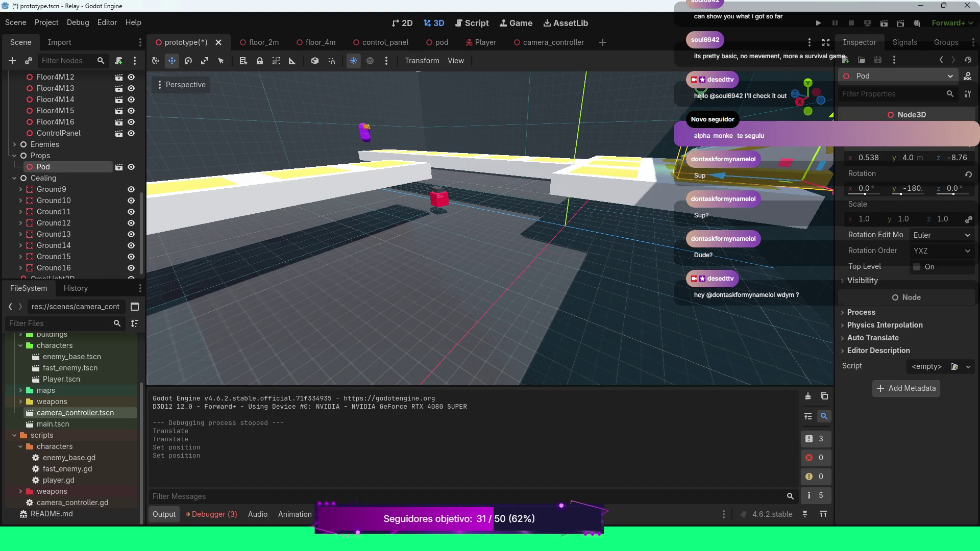
Move ControlPanel to y 4 and x -4, then view the level from the top.
scroll(490, 228, up, 5)
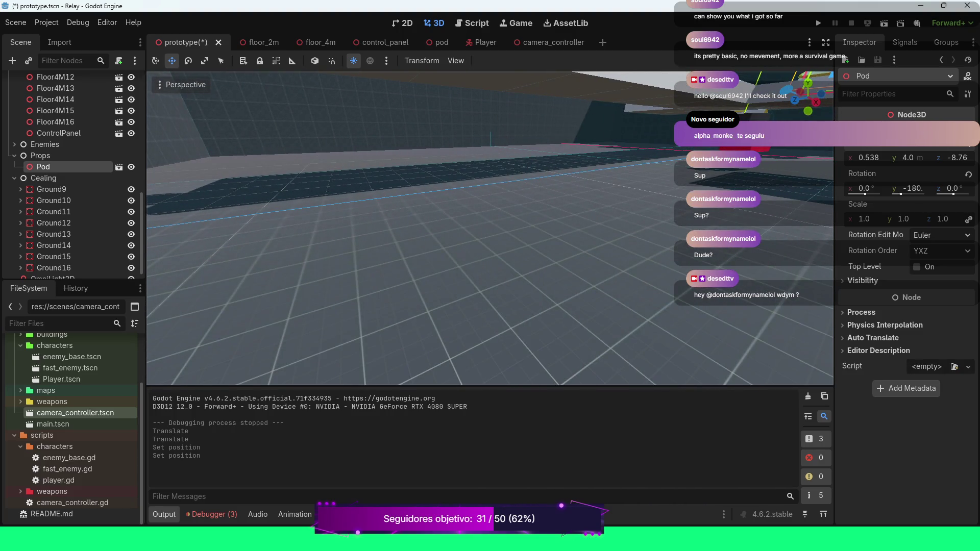
click(59, 133)
click(908, 157)
text(4)
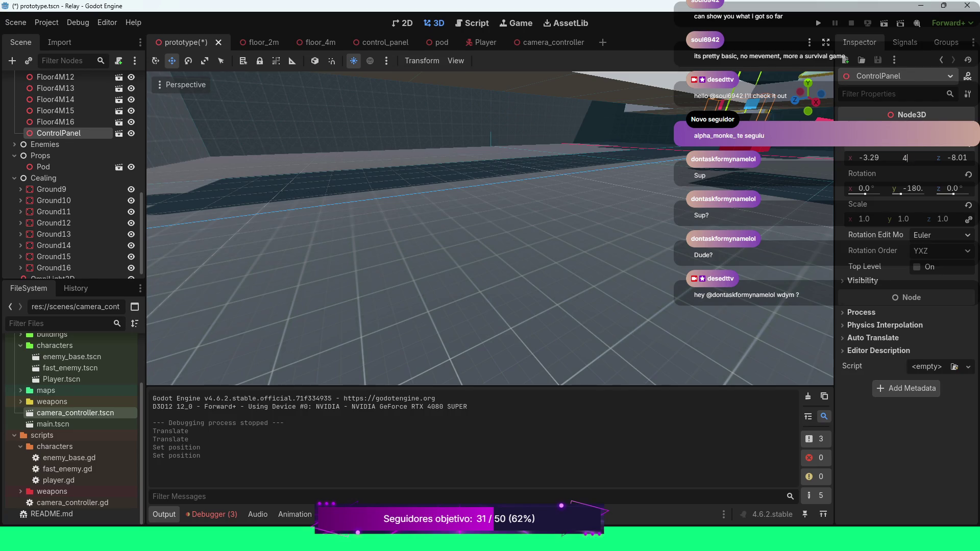
key(Return)
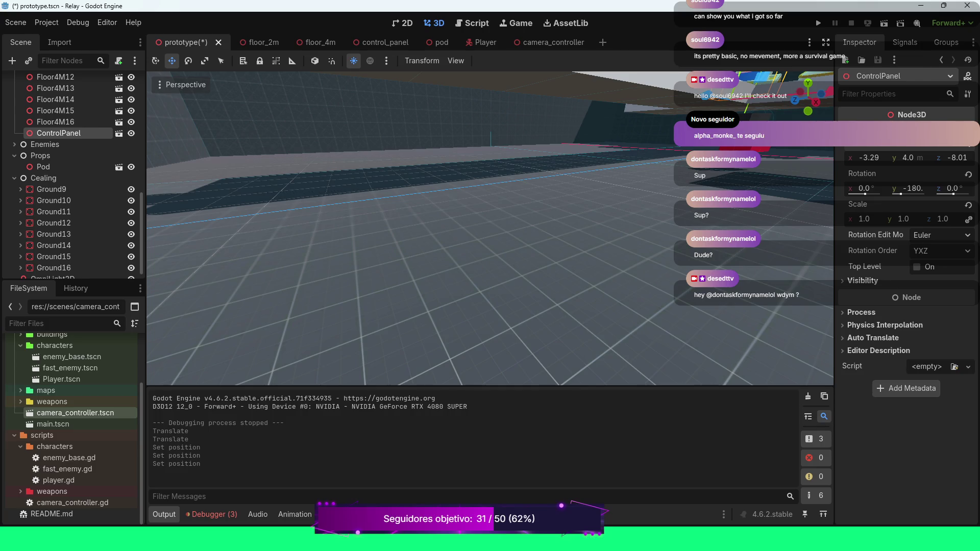
click(870, 158)
text(-)
text(4)
key(Return)
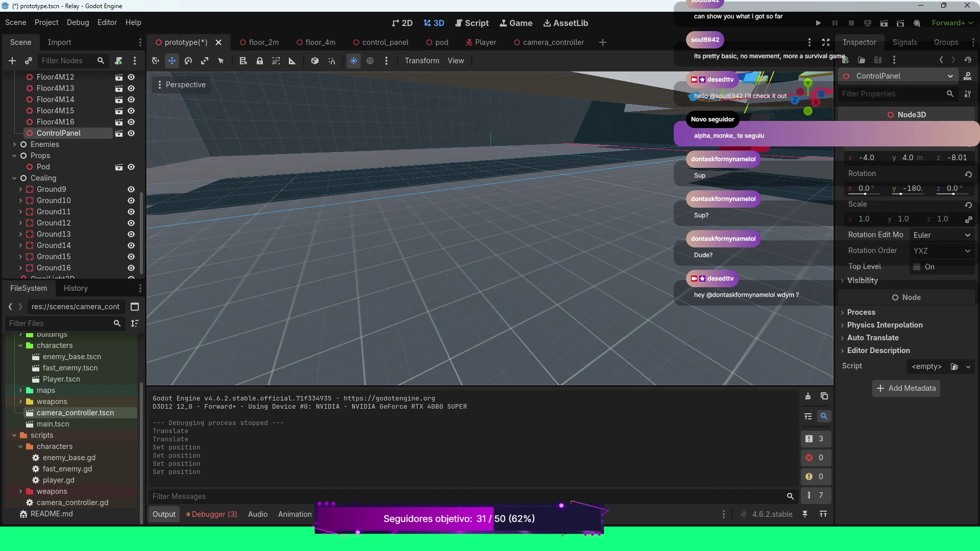
click(409, 118)
key(KP_7)
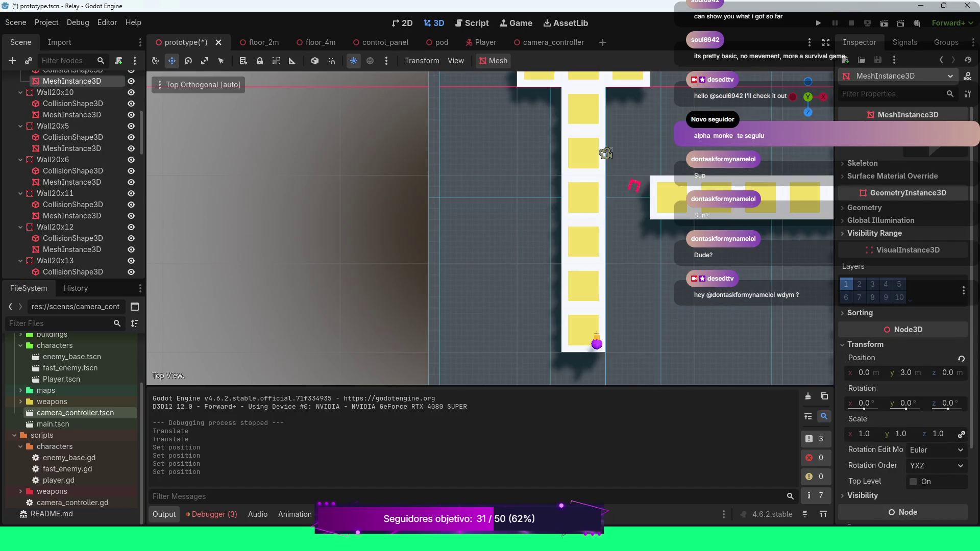
Inspect the raised pod area in perspective and save prototype.tscn.
scroll(490, 230, up, 4)
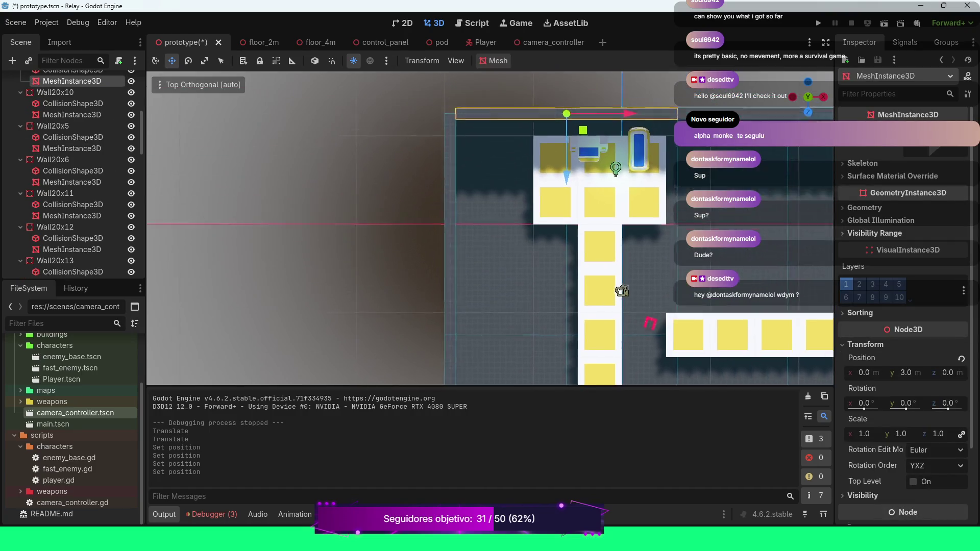
scroll(490, 230, down, 3)
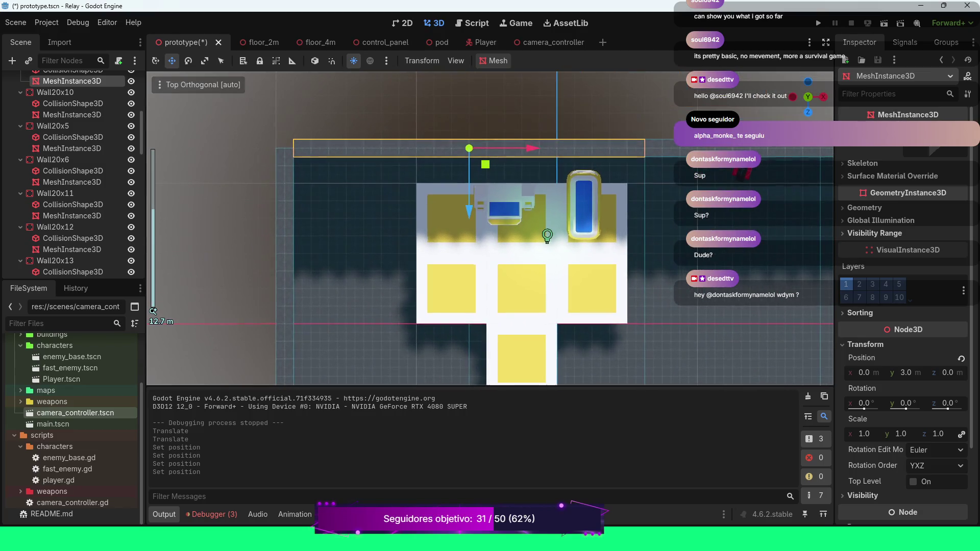
drag(490, 230, 510, 215)
scroll(490, 230, down, 5)
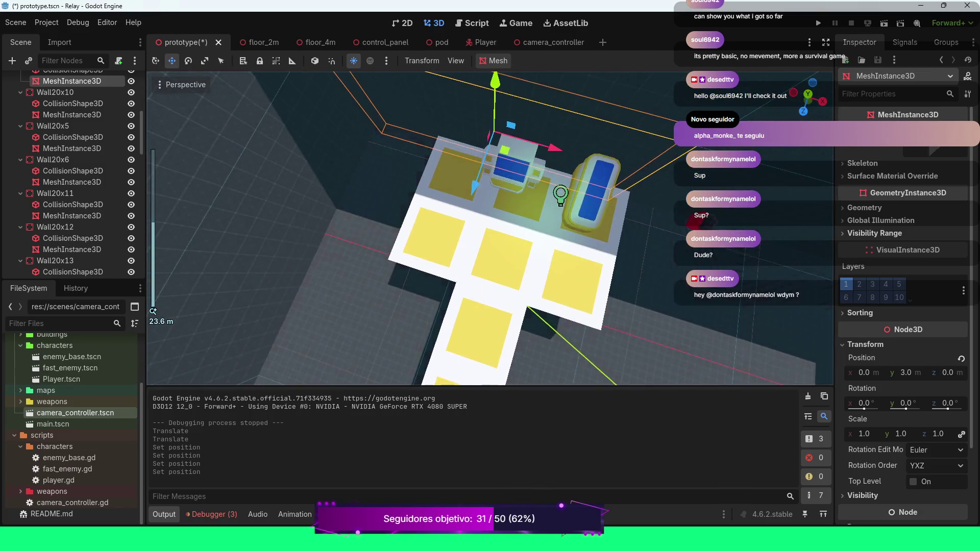
scroll(490, 230, up, 3)
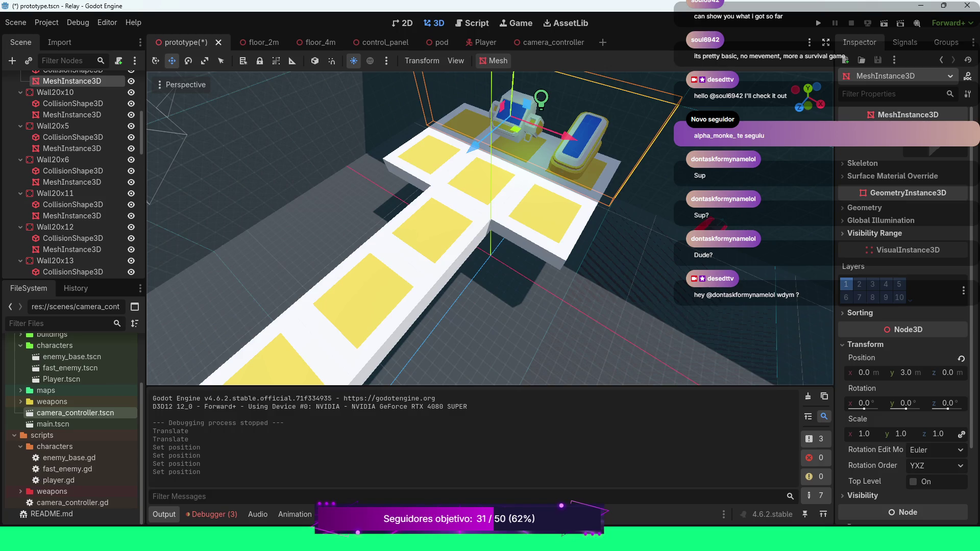
drag(490, 230, 547, 255)
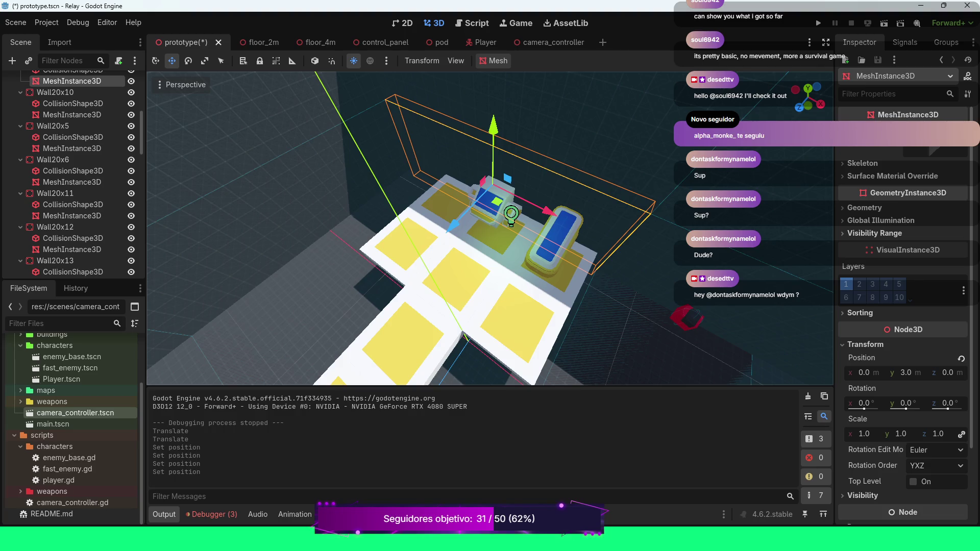
key(ctrl+s)
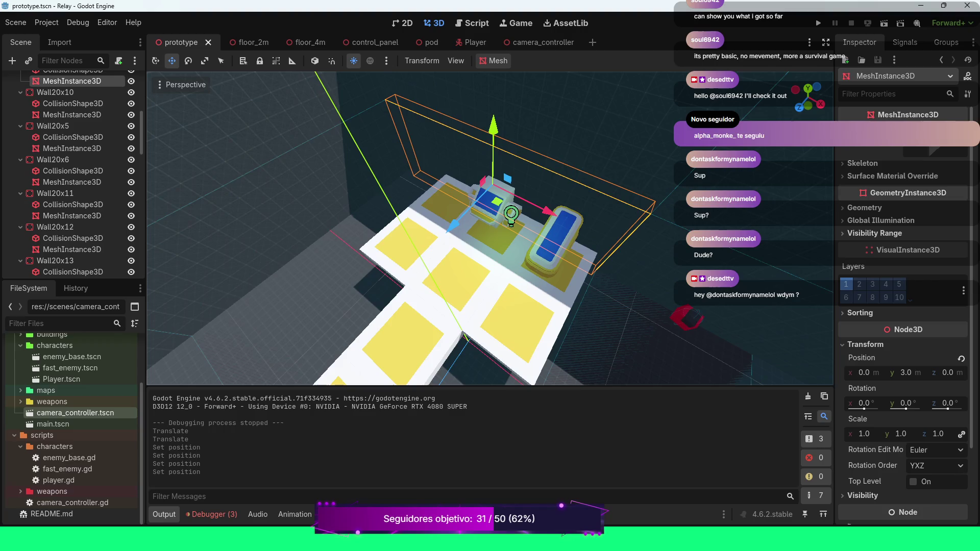
Orbit to a near top-down view of the track and pod area.
scroll(490, 228, down, 5)
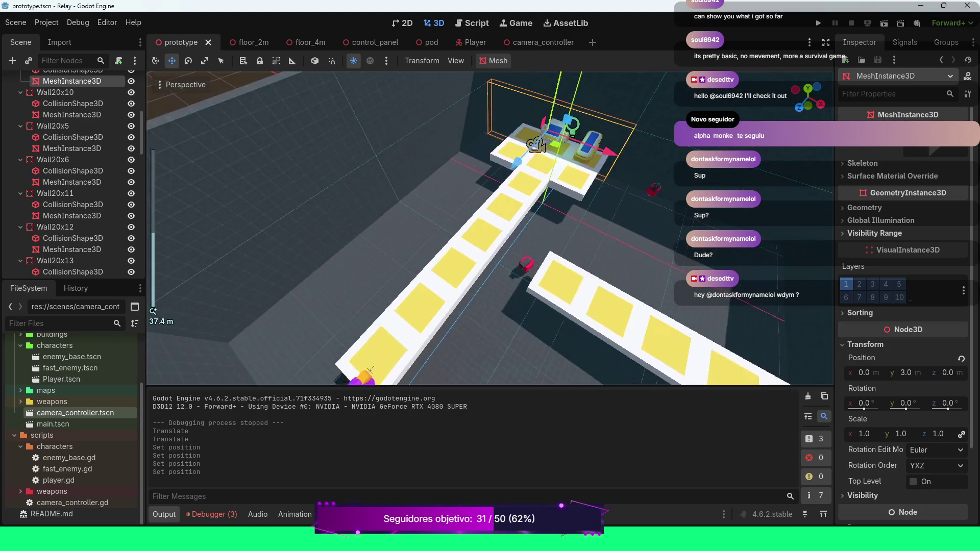
drag(490, 228, 600, 173)
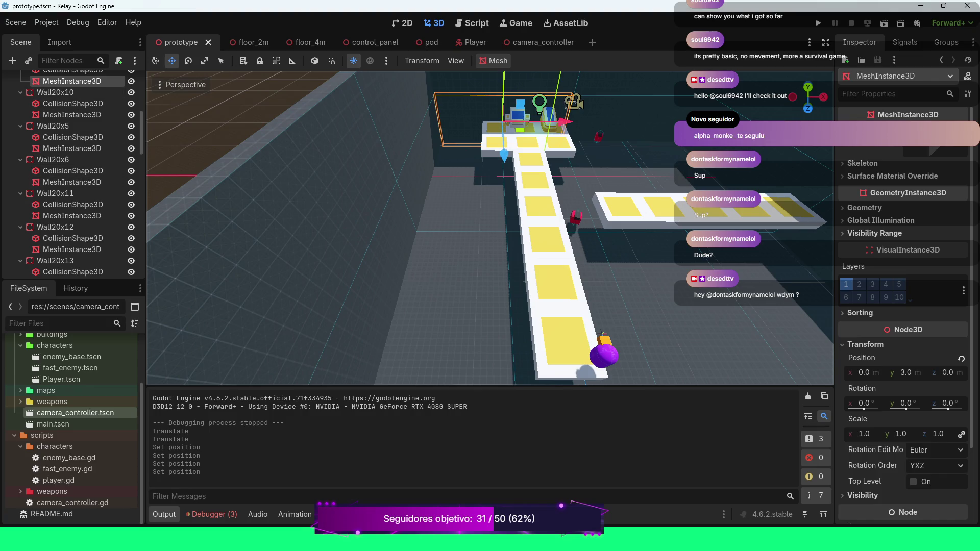
scroll(490, 228, up, 5)
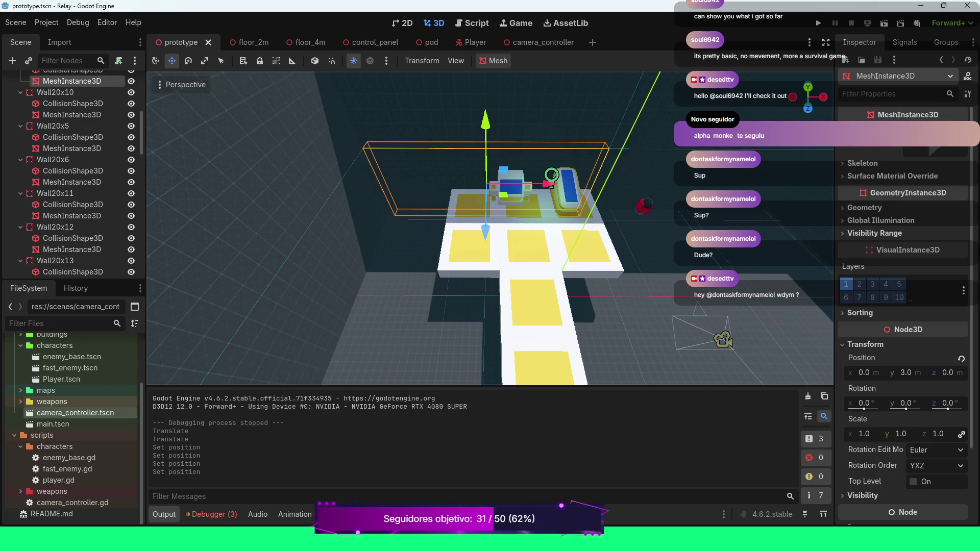
drag(808, 97, 789, 104)
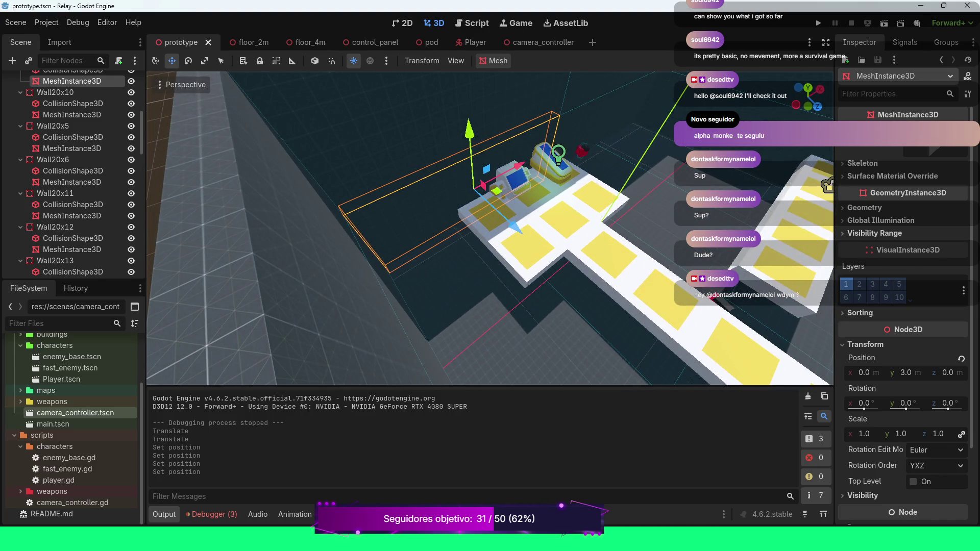
Select ControlPanel, turn the view so the platforms run horizontally, then select Floor4M7.
click(549, 164)
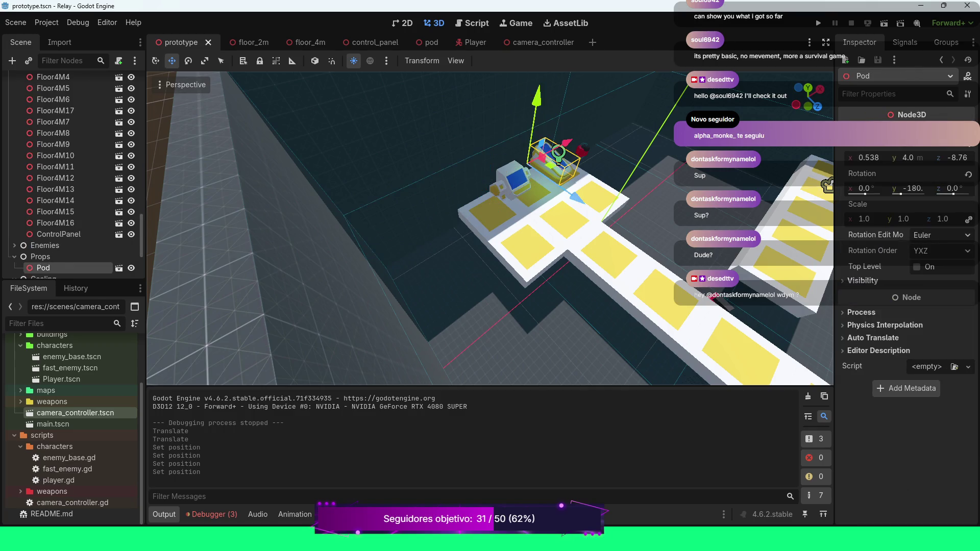
click(519, 190)
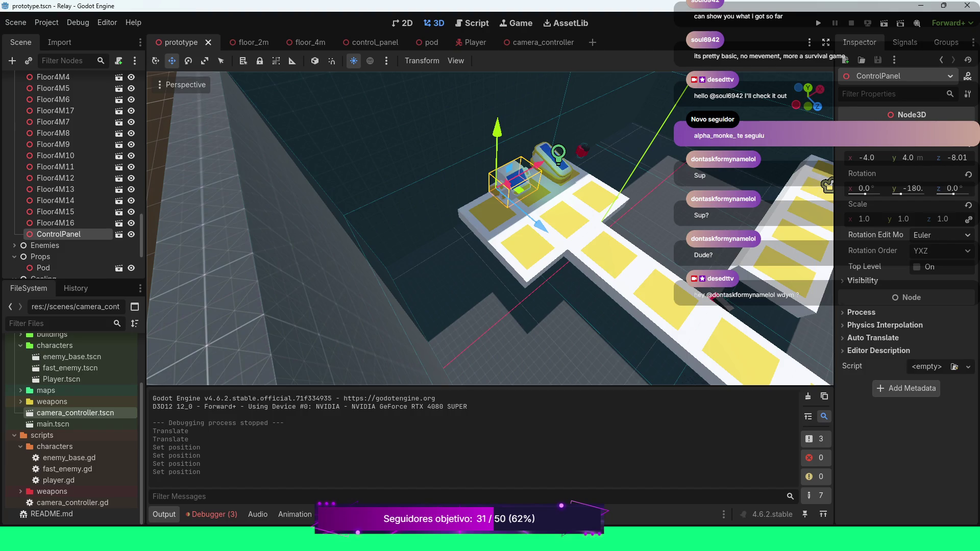
mouse_move(828, 186)
mouse_down()
mouse_move(200, 183)
mouse_move(265, 184)
mouse_move(467, 279)
mouse_up()
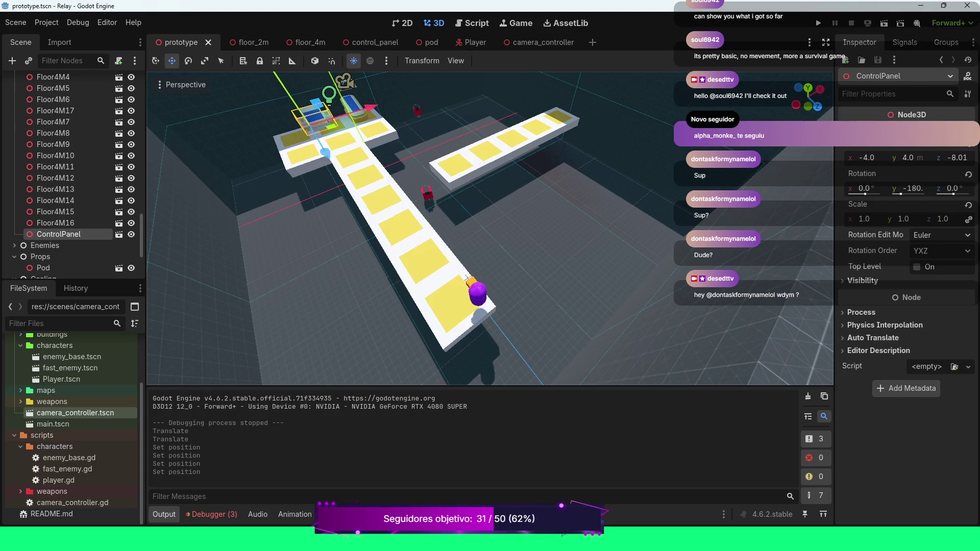
mouse_move(467, 278)
mouse_down()
mouse_move(183, 287)
mouse_move(184, 256)
mouse_up()
mouse_move(571, 216)
mouse_down()
mouse_move(601, 232)
mouse_move(606, 208)
mouse_move(516, 219)
mouse_up()
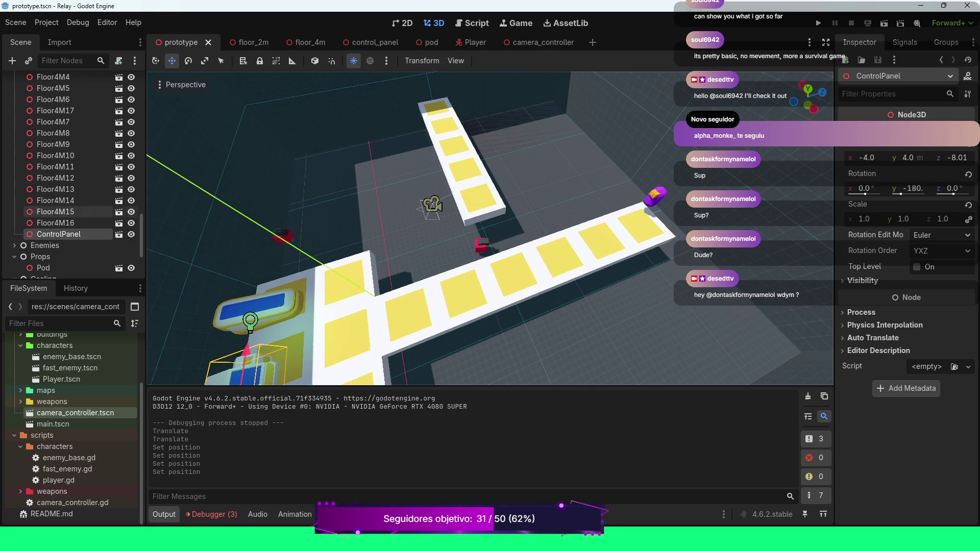
scroll(76, 446, up, 3)
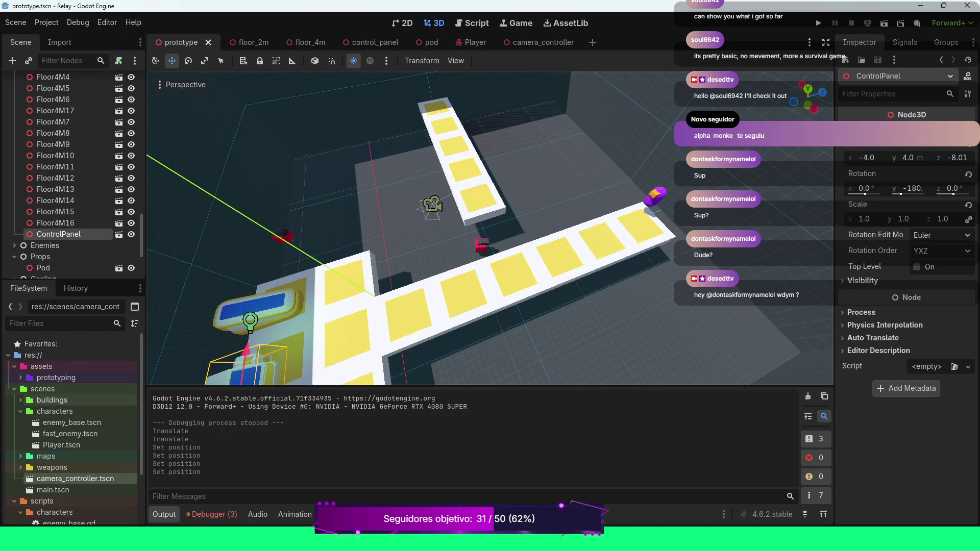
click(20, 378)
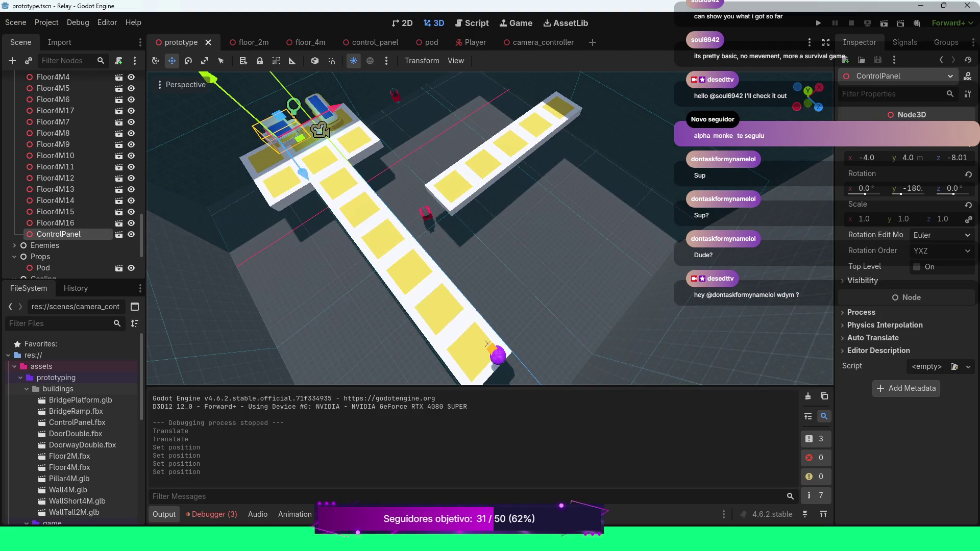
click(53, 121)
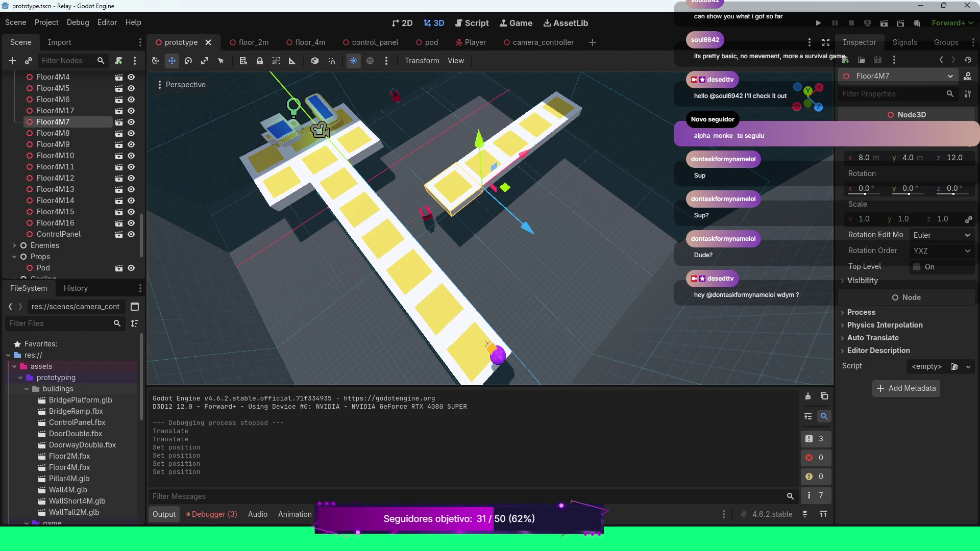
Duplicate Floor4M7 and place the copy at x 4.0.
key(ctrl+d)
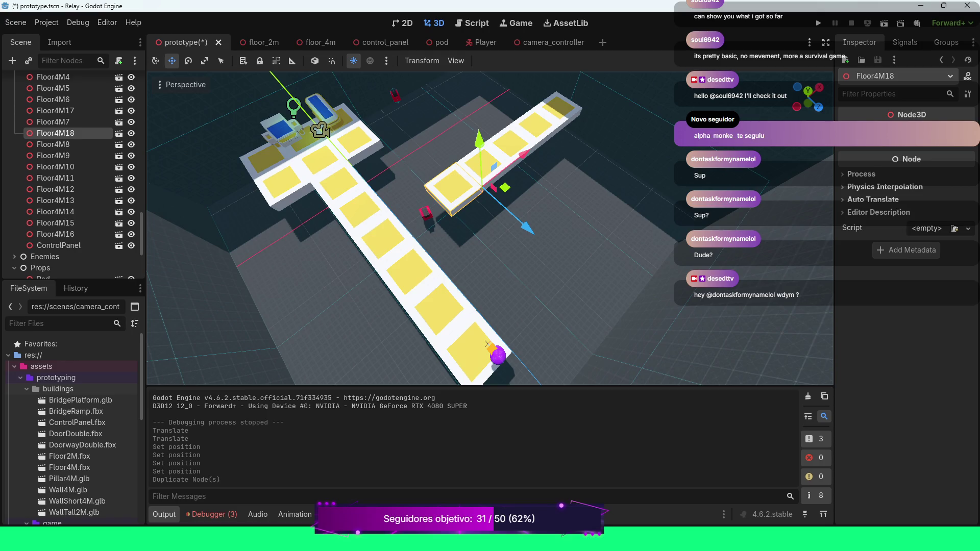
click(904, 135)
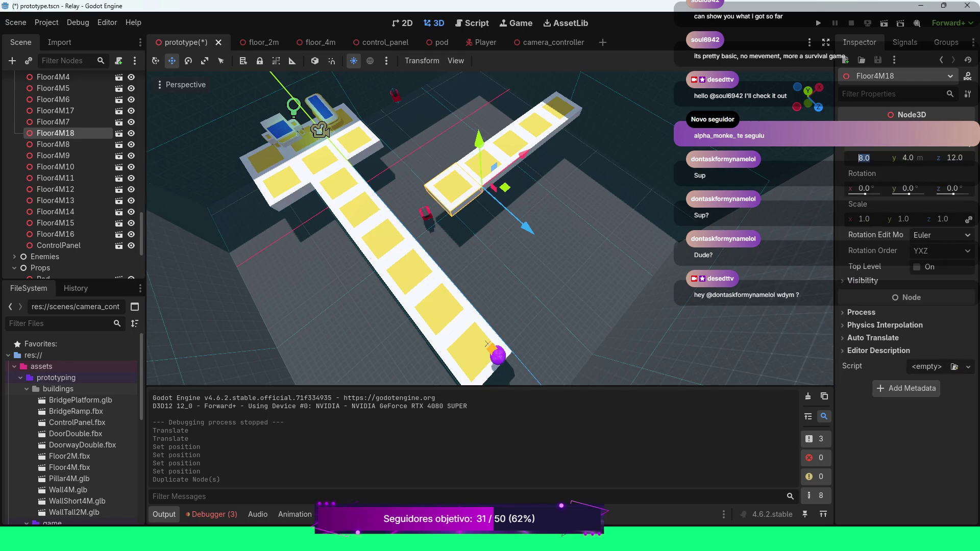
text(4)
key(Return)
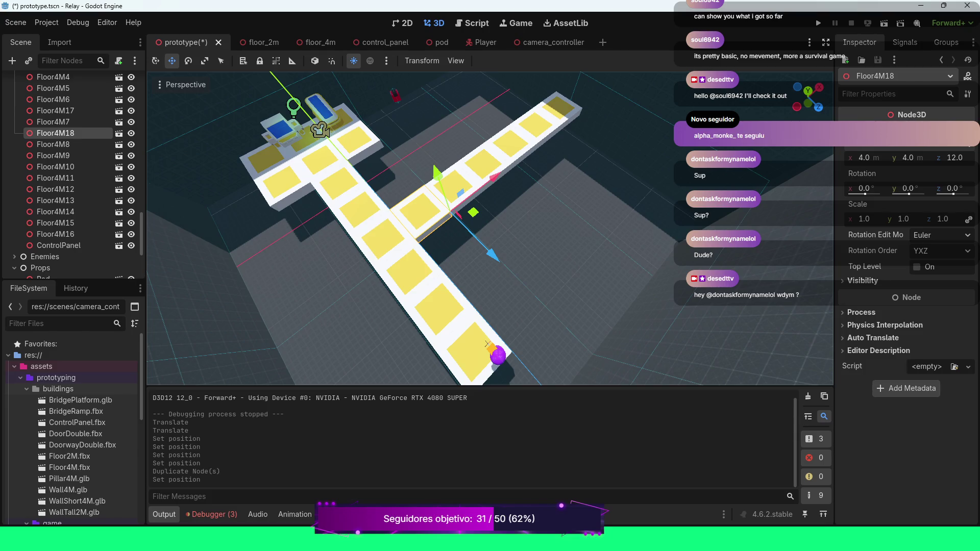
Select the six floor pieces Floor4M7 through Floor4M11 and duplicate them.
ctrl+click(53, 121)
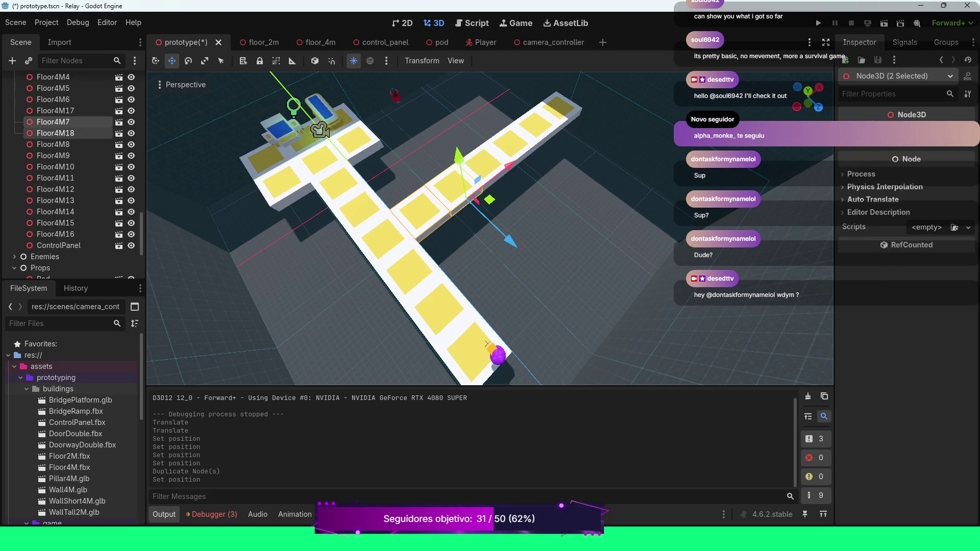
ctrl+click(53, 144)
key(shift+Down)
key(shift+Down)
key(shift+Down)
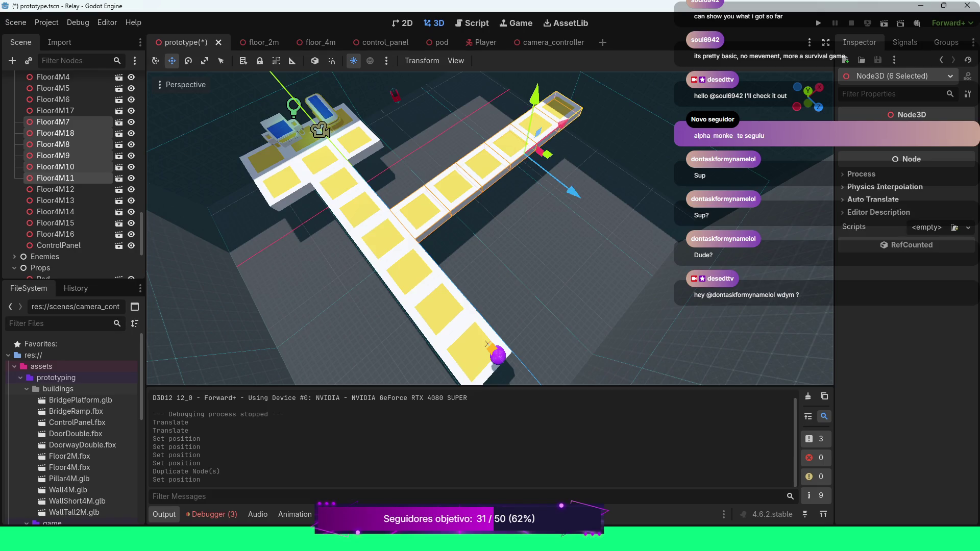
key(ctrl+d)
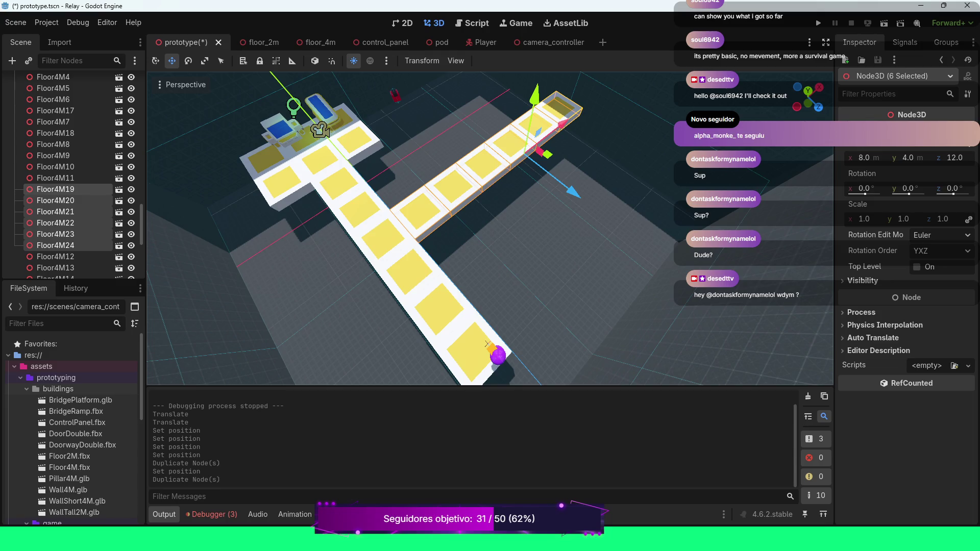
Move the six floor copies Floor4M19–Floor4M24 to z 8.0.
click(955, 158)
text(8)
key(Return)
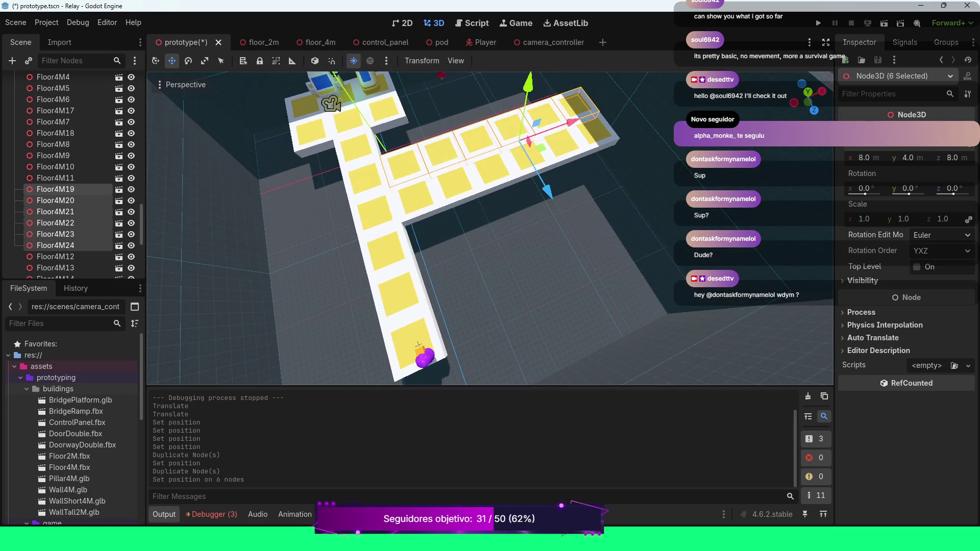
scroll(490, 228, down, 2)
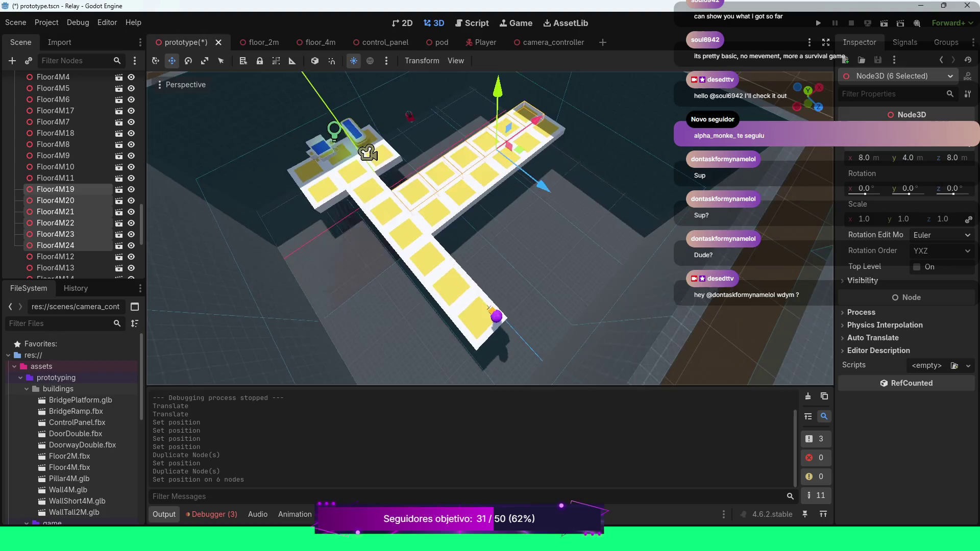
scroll(490, 228, up, 5)
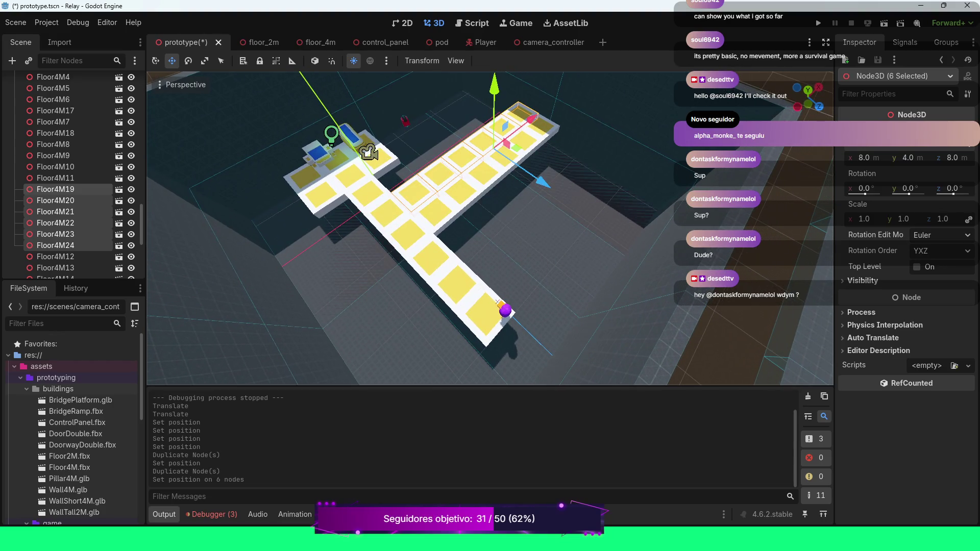
scroll(490, 227, up, 2)
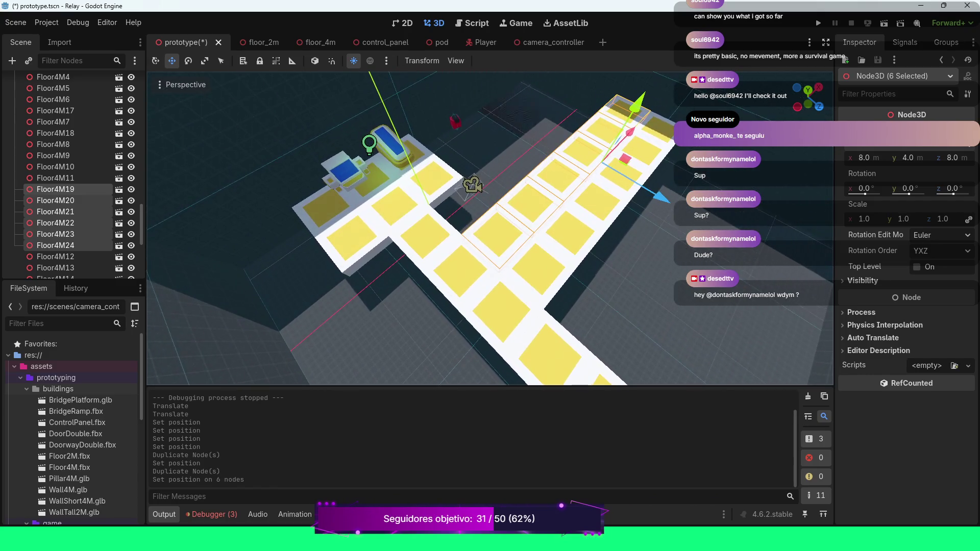
click(454, 122)
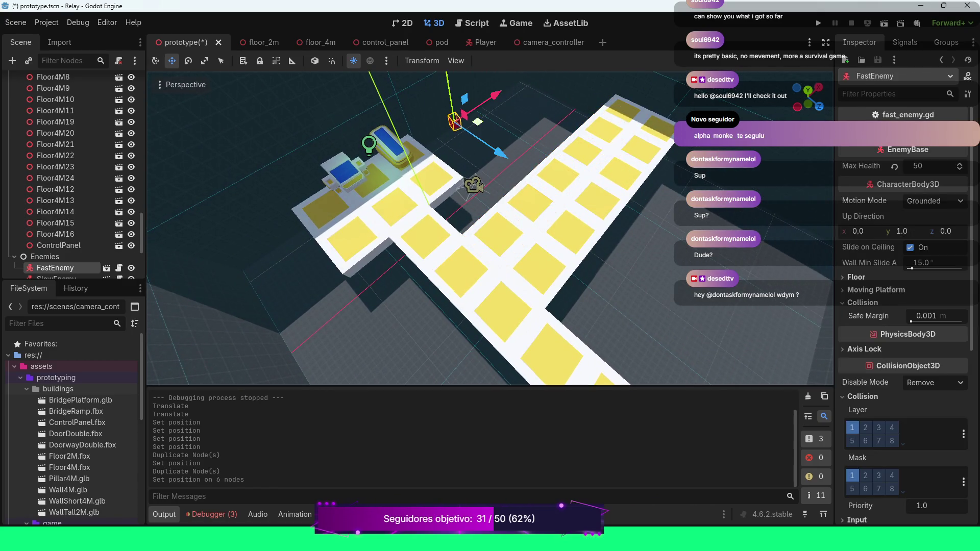
Slide FastEnemy toward the new floor row and set its height to 4.
scroll(490, 227, down, 4)
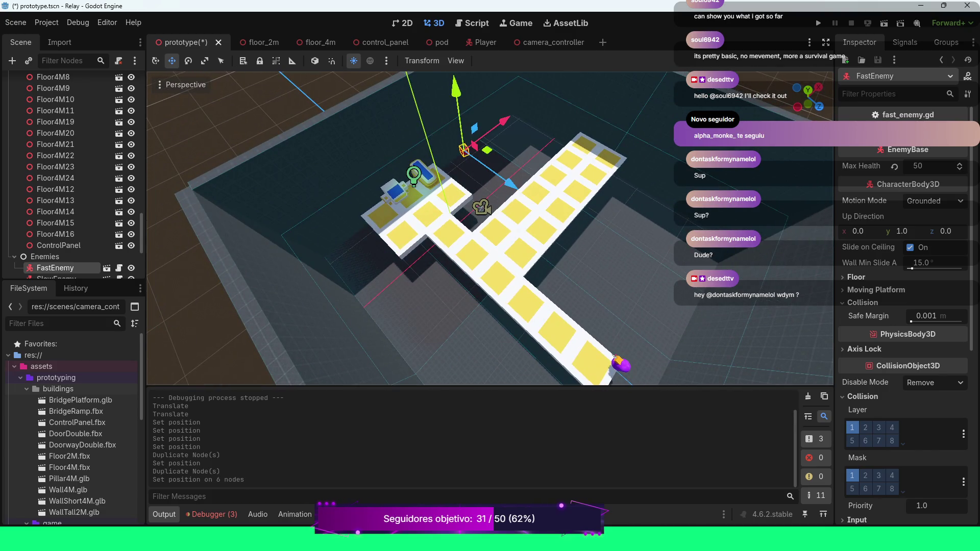
mouse_move(511, 183)
mouse_down()
mouse_move(599, 248)
mouse_move(593, 243)
mouse_up()
scroll(912, 269, down, 2)
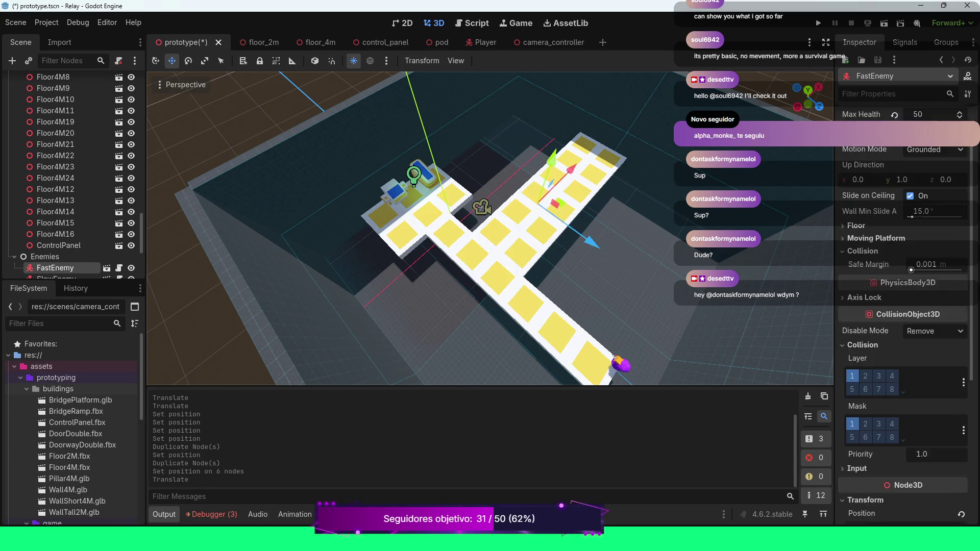
scroll(904, 286, down, 2)
scroll(904, 286, down, 4)
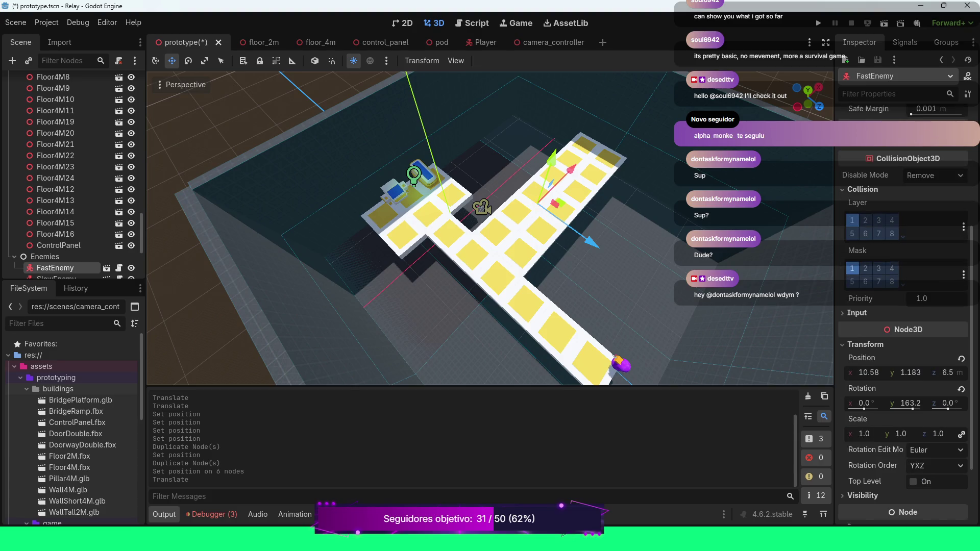
click(910, 373)
text(4)
key(Return)
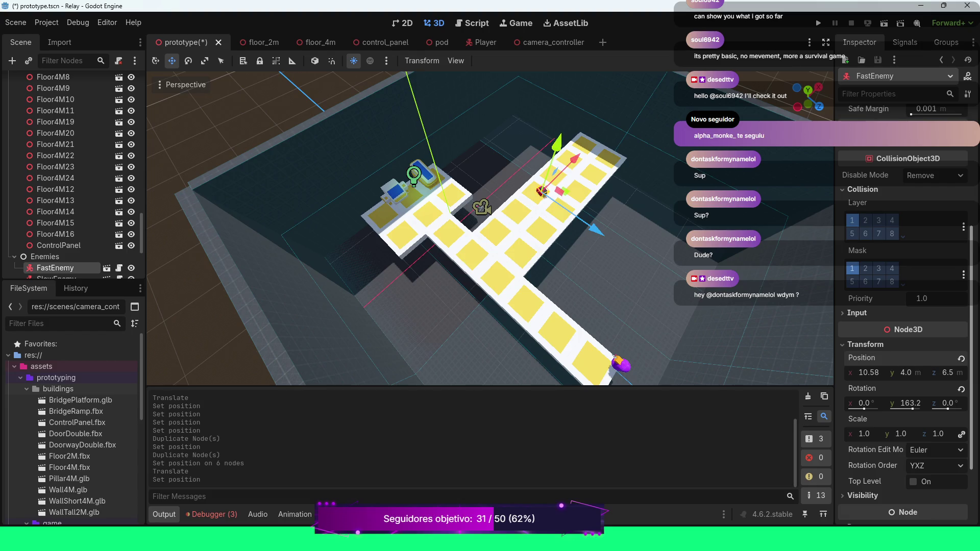
Try FastEnemy heights of 5 and 4, settling on 4.5.
click(906, 373)
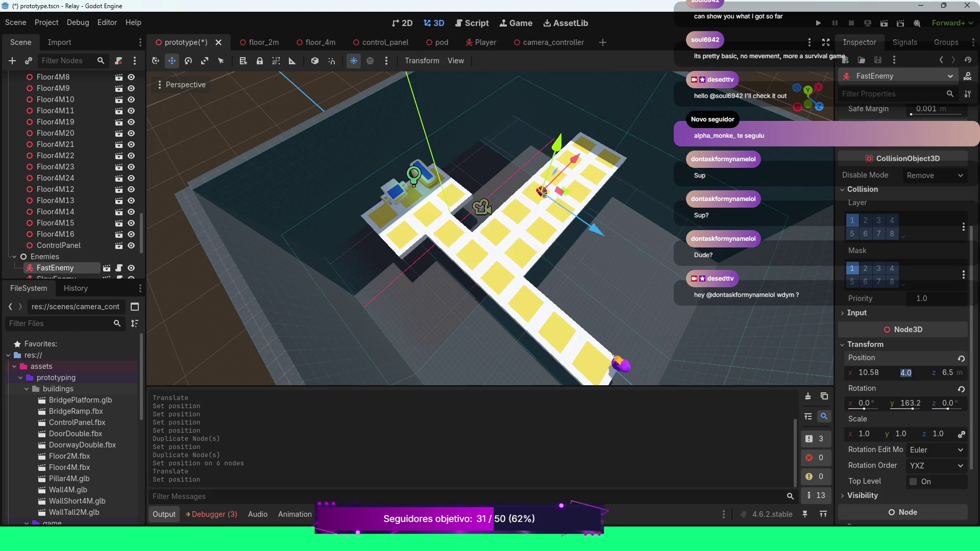
text(5)
key(Return)
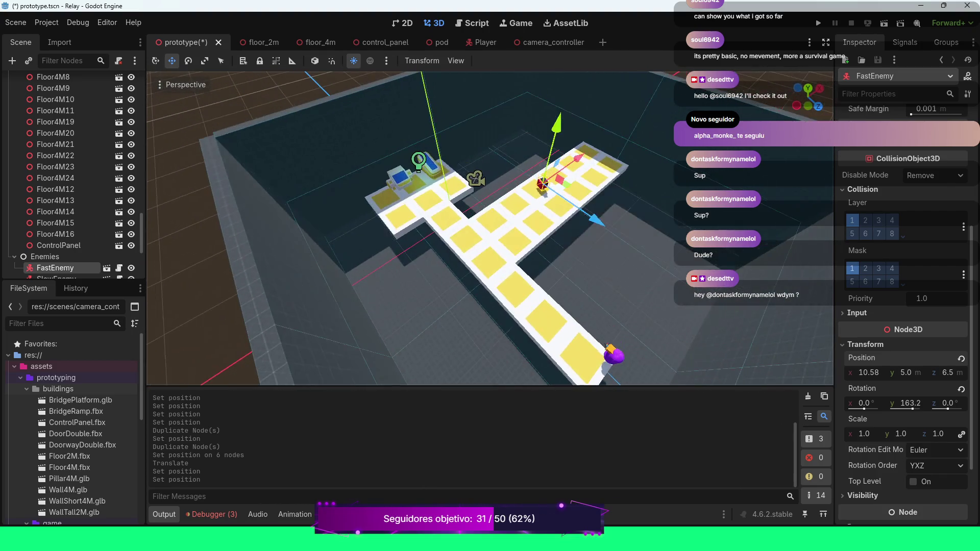
click(906, 373)
text(4)
key(Return)
scroll(490, 228, up, 5)
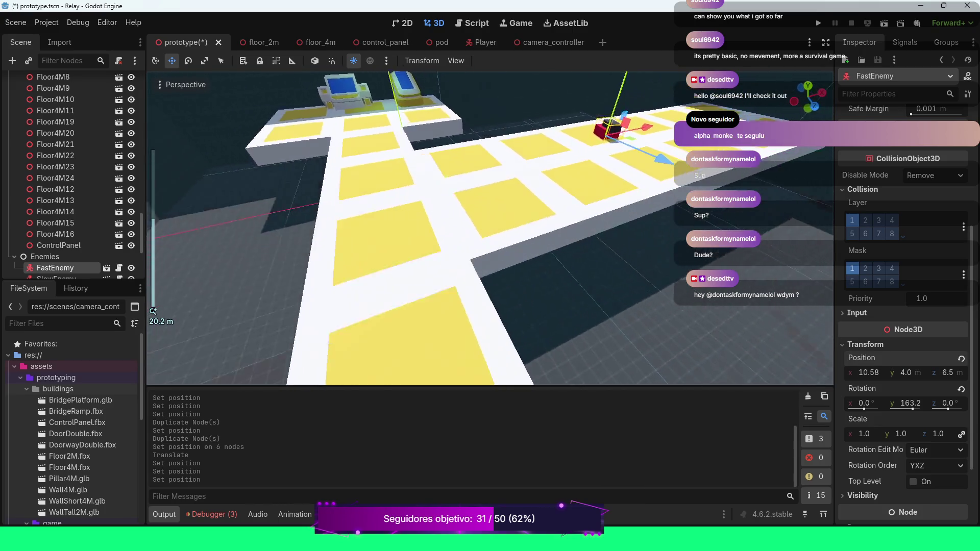
key(f)
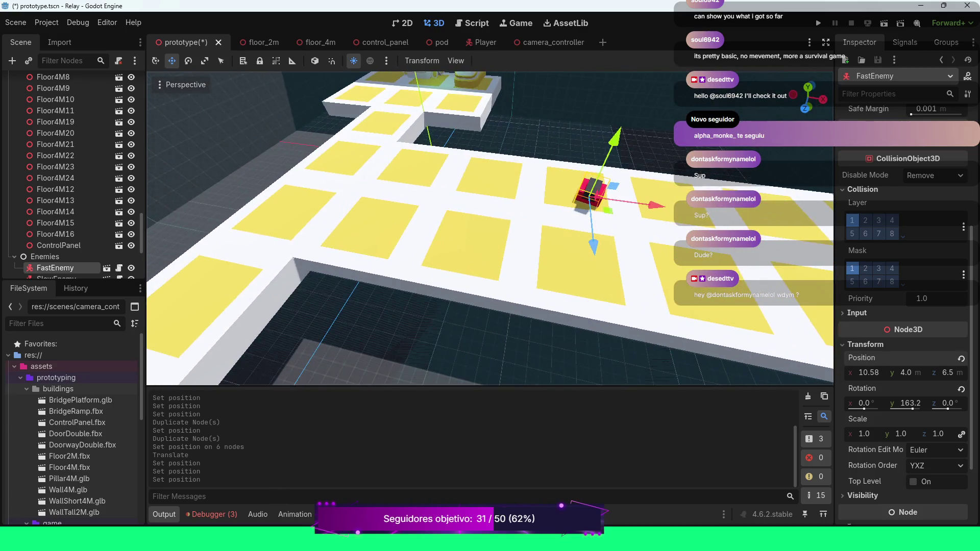
click(906, 373)
text(4.5)
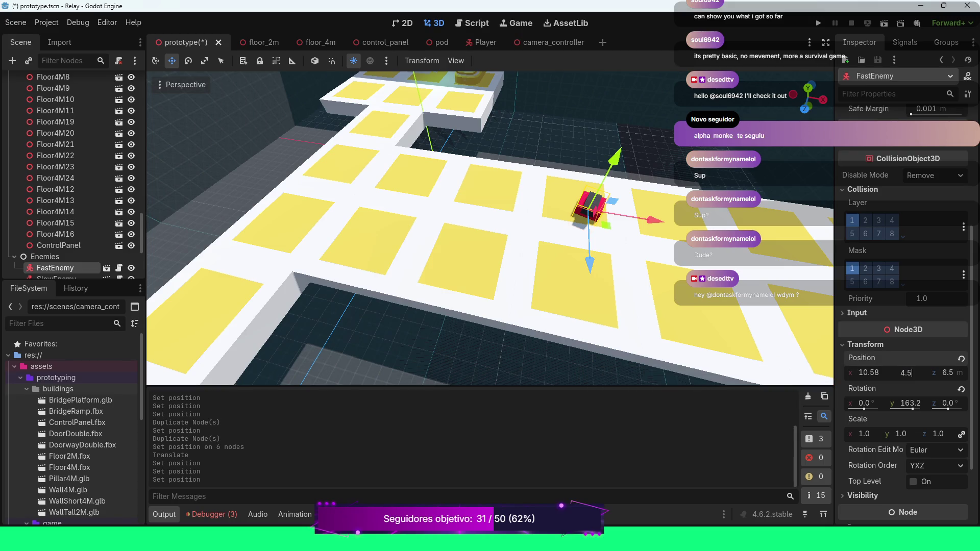
key(Return)
Set FastEnemy's position to x 12.0 and z 8.0.
click(868, 373)
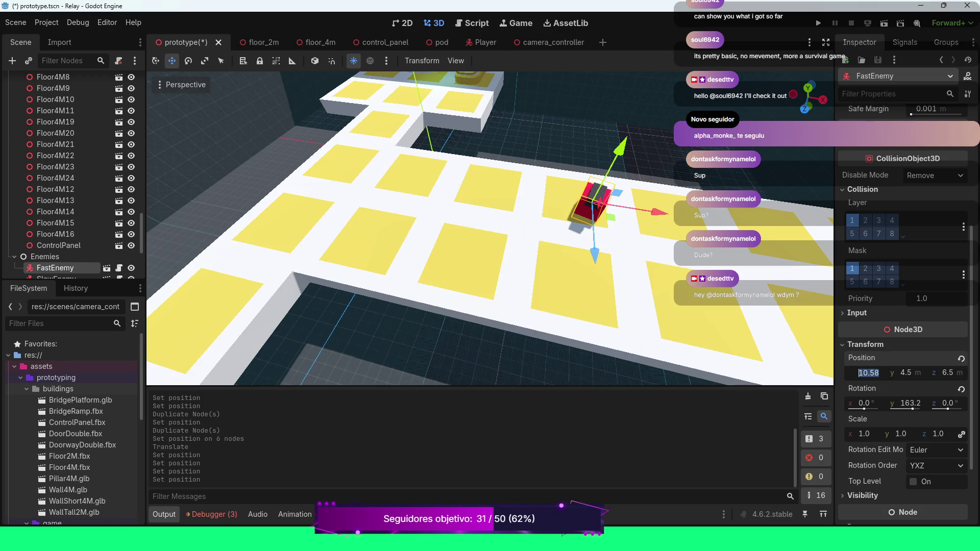
text(12)
key(Return)
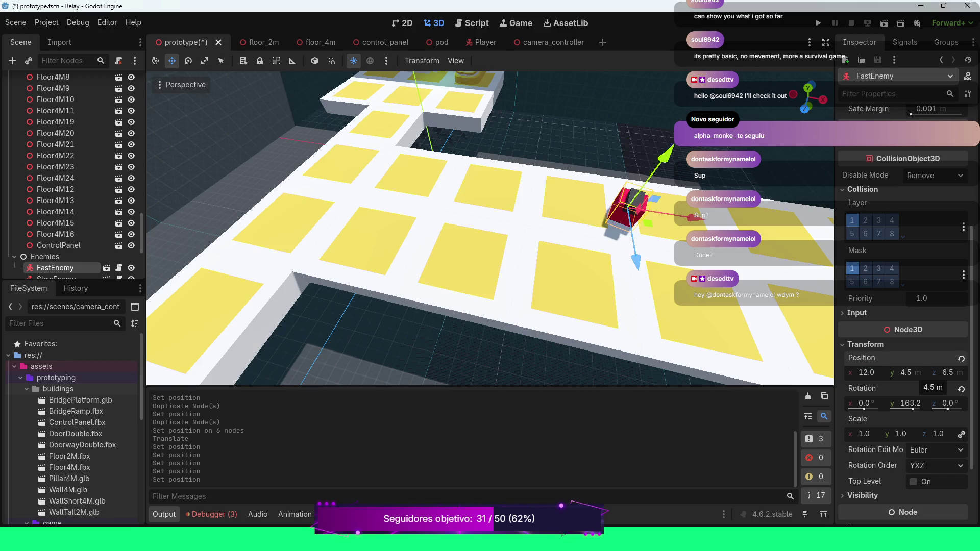
click(948, 373)
text(8)
key(Return)
scroll(491, 229, down, 5)
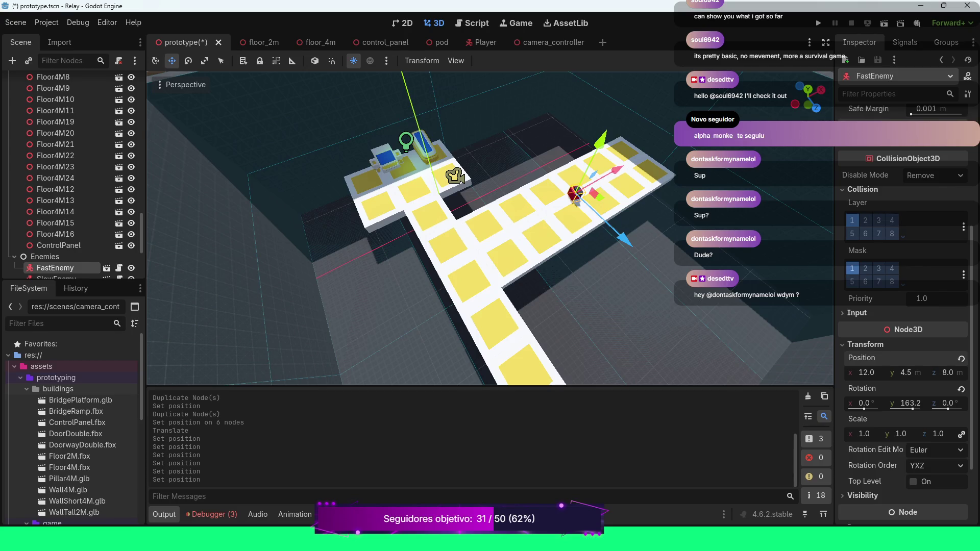
scroll(66, 185, down, 3)
scroll(67, 184, down, 3)
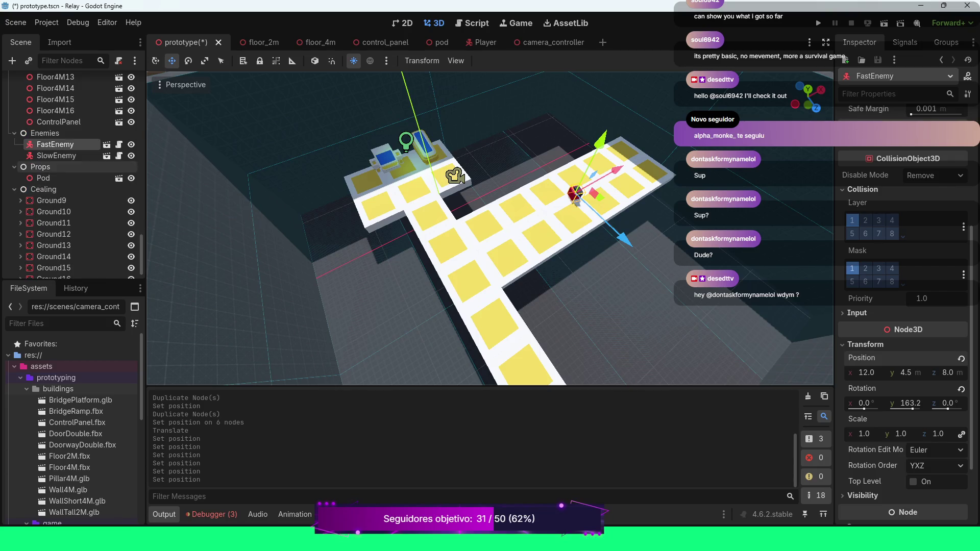
scroll(67, 199, up, 8)
scroll(66, 199, up, 10)
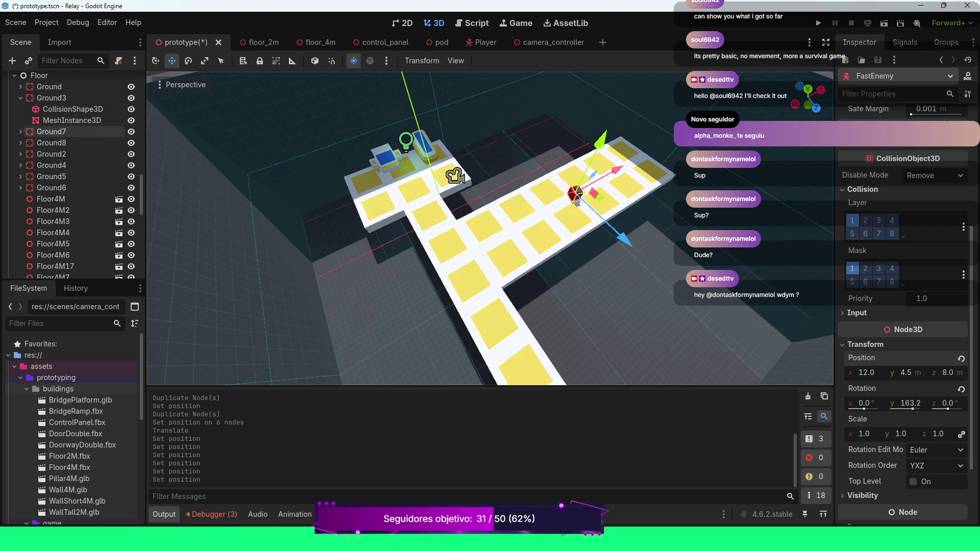
click(15, 75)
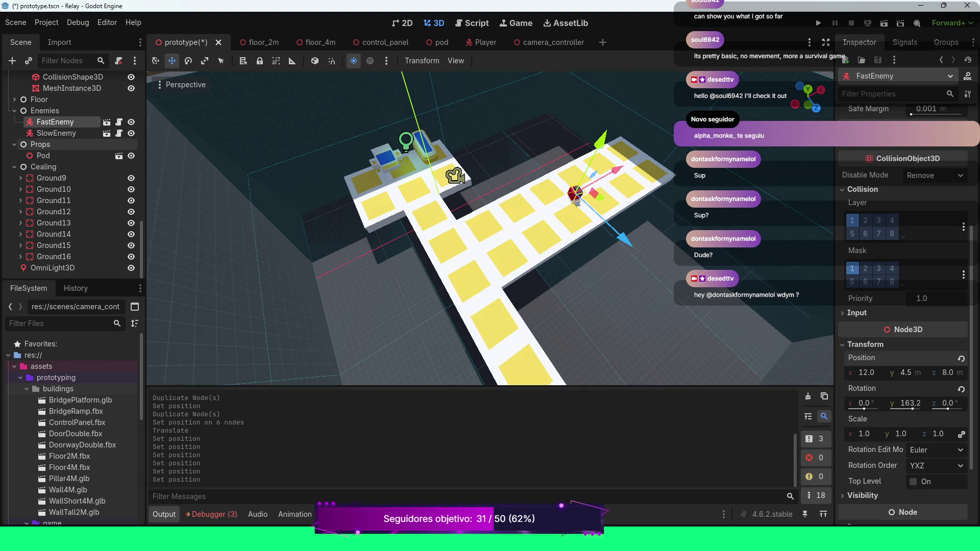
click(14, 167)
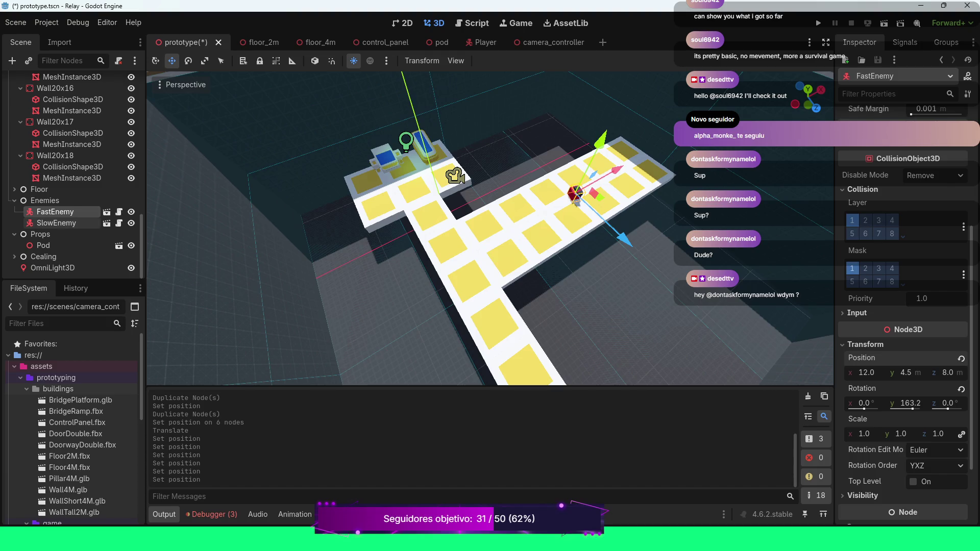
scroll(77, 201, up, 5)
scroll(76, 200, up, 3)
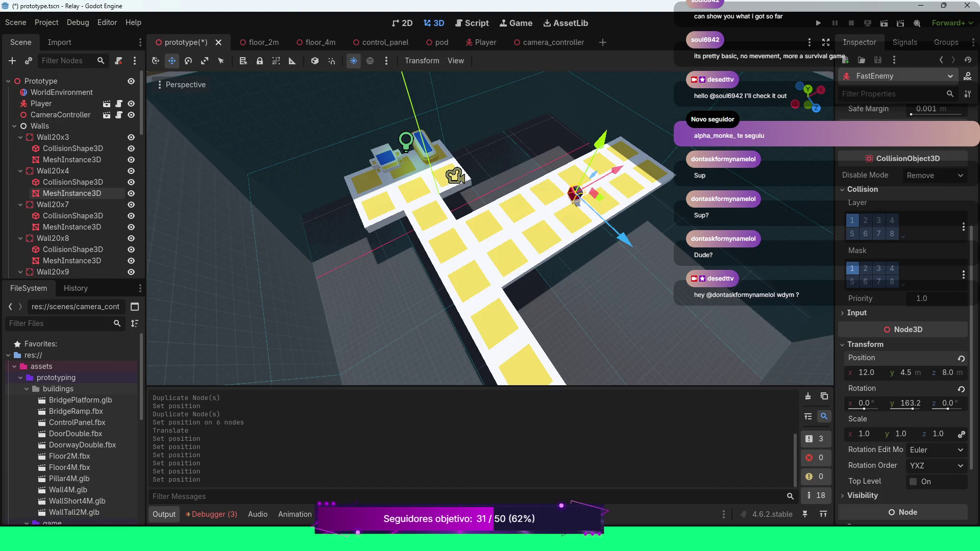
click(41, 104)
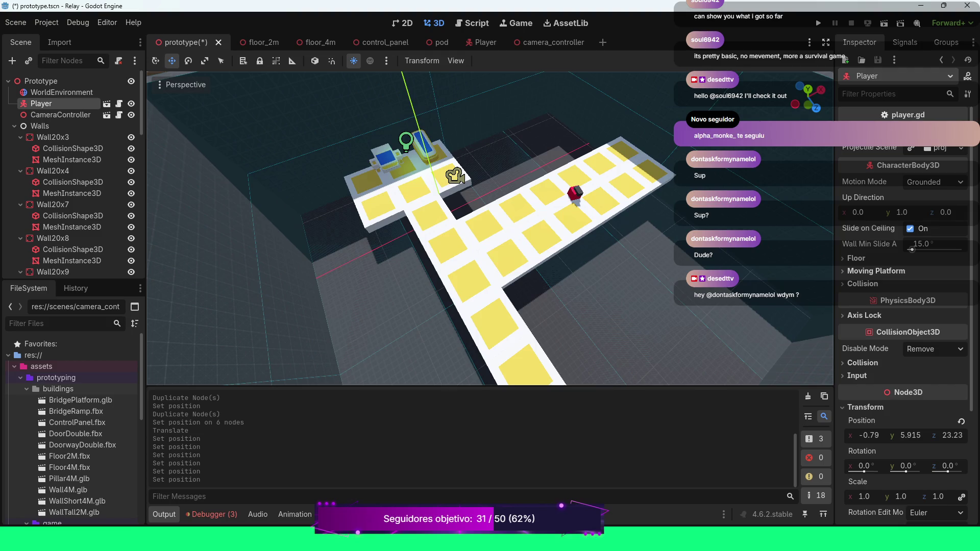
scroll(904, 306, down, 2)
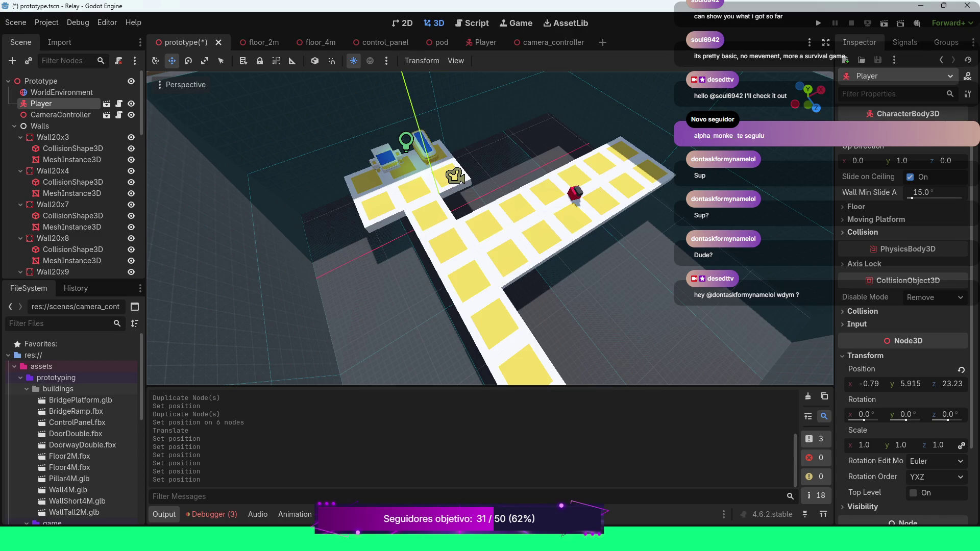
scroll(490, 228, down, 5)
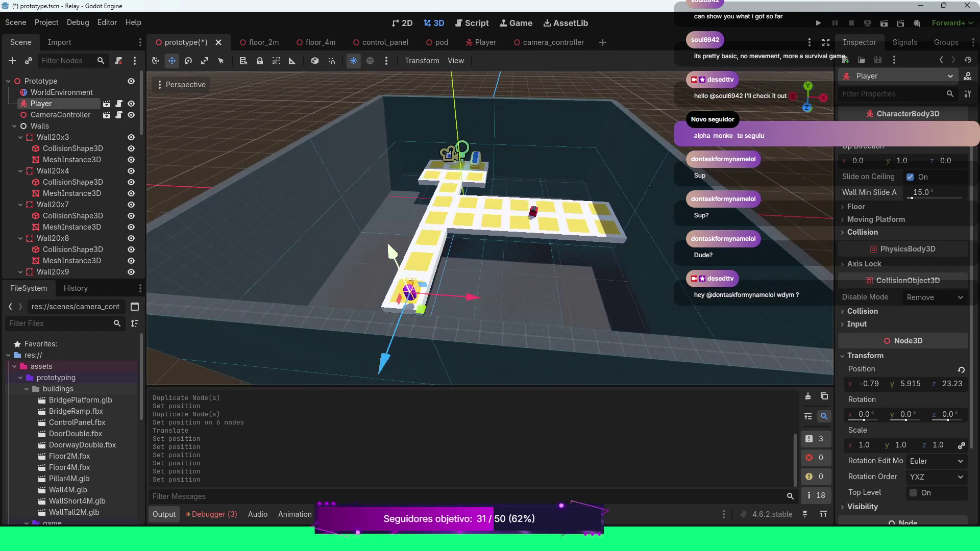
drag(387, 241, 330, 236)
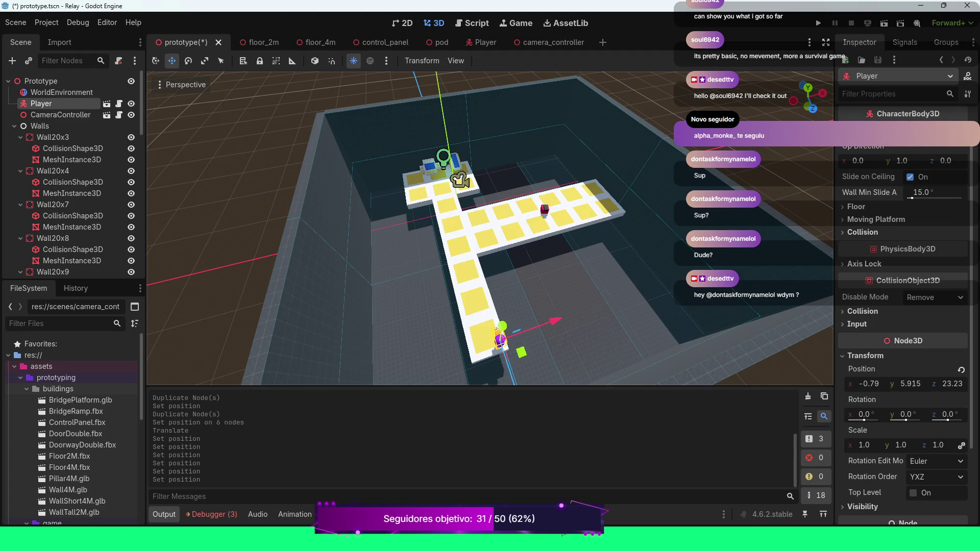
scroll(490, 229, down, 3)
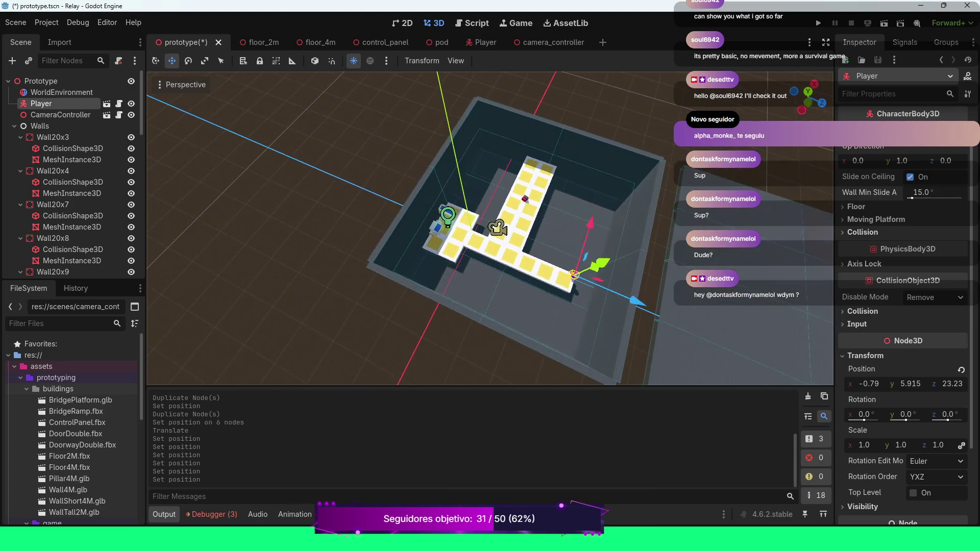
scroll(491, 228, up, 3)
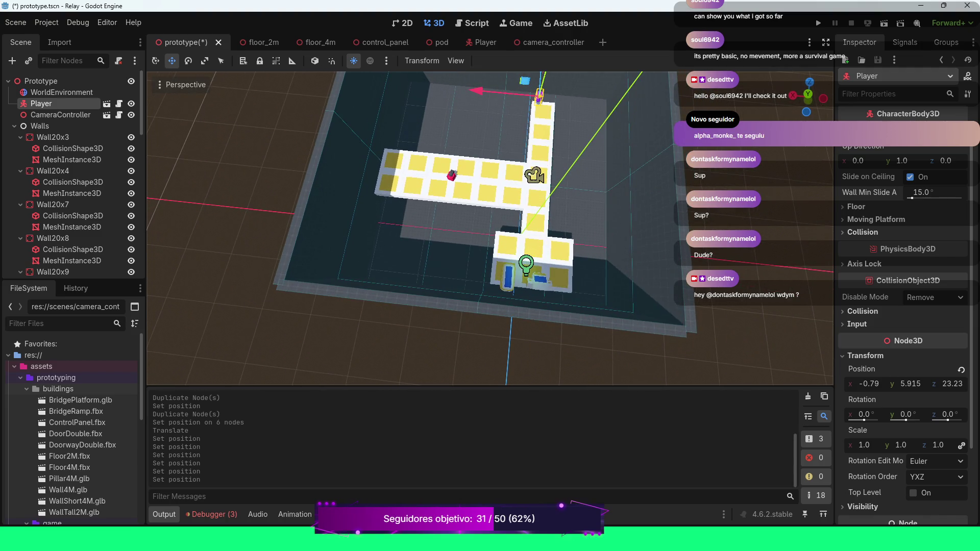
scroll(490, 229, down, 3)
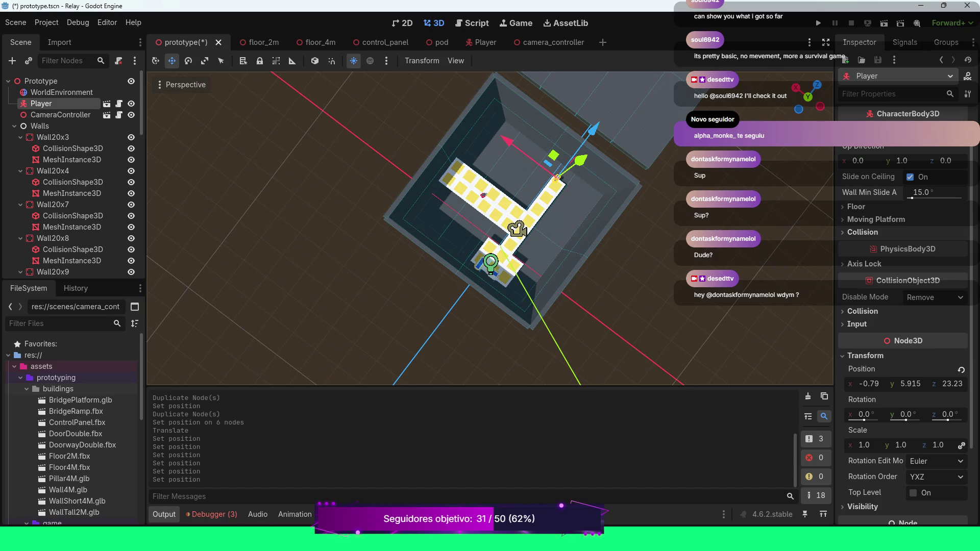
scroll(490, 228, up, 5)
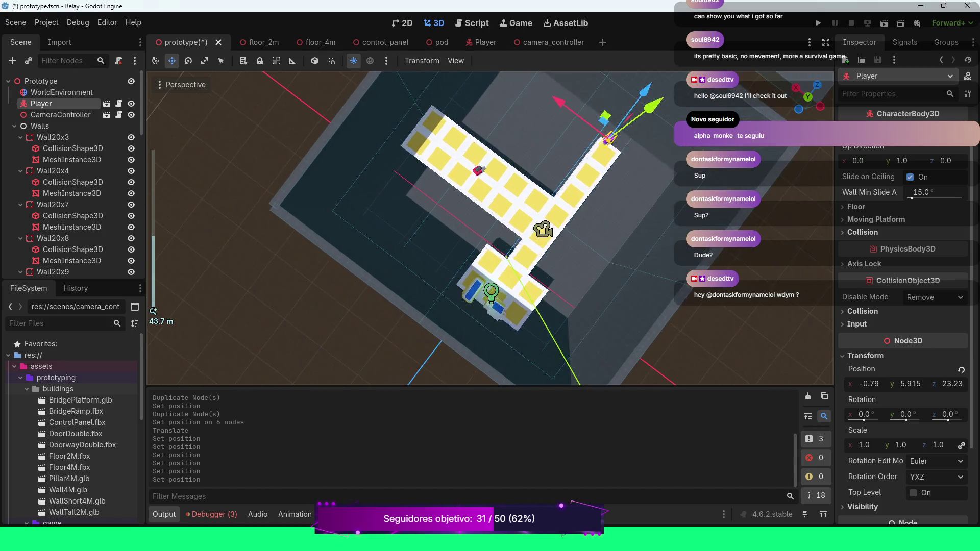
scroll(490, 228, down, 2)
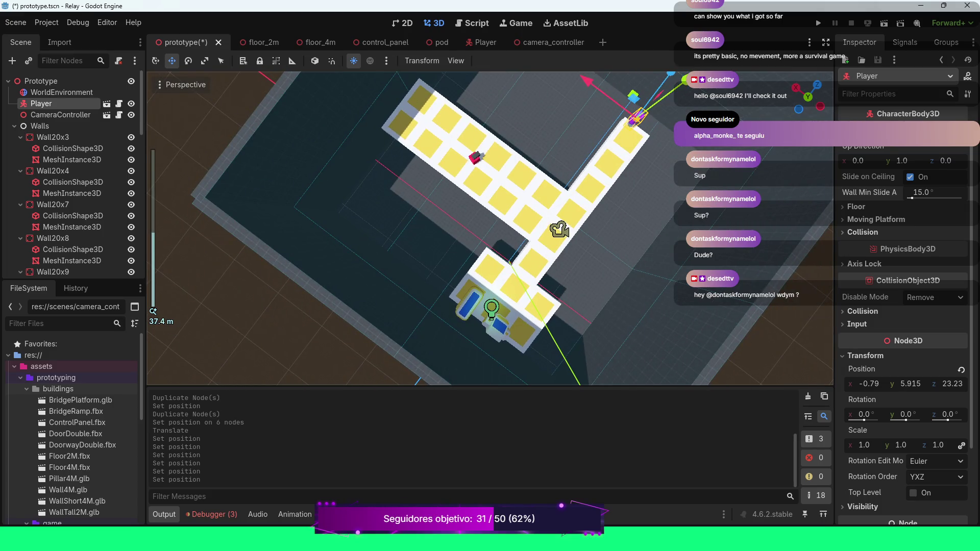
click(627, 138)
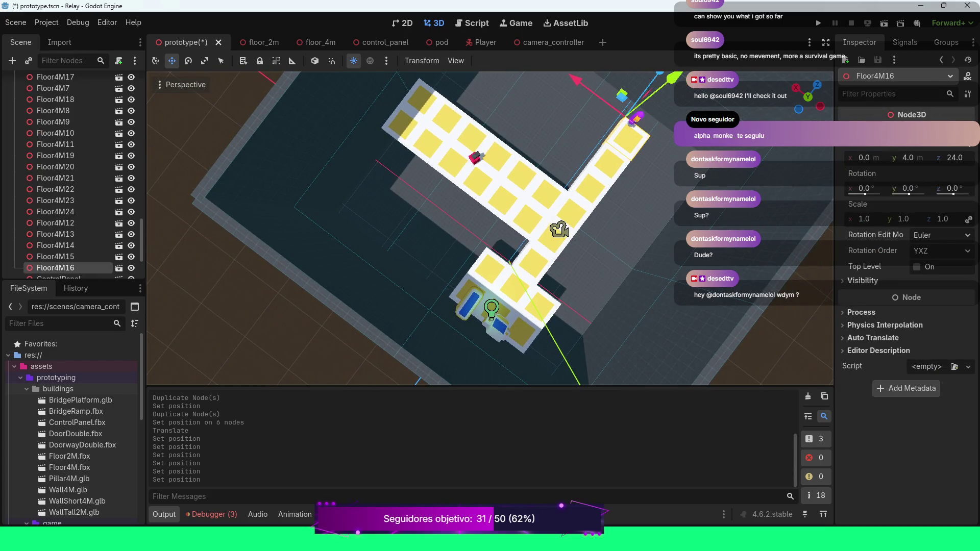
Duplicate the Floor4M15 and Floor4M16 tile pair and move the copies to X -4.
shift+click(608, 163)
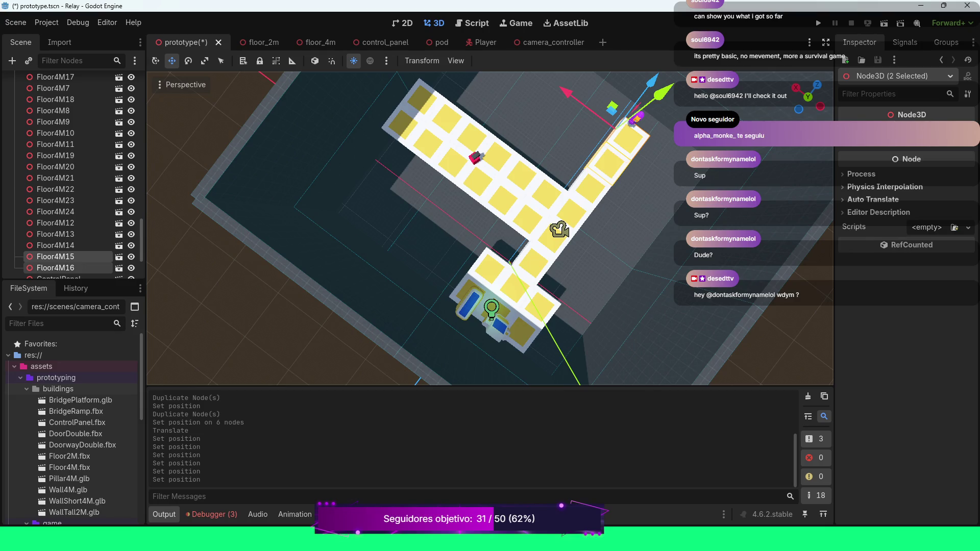
key(ctrl+d)
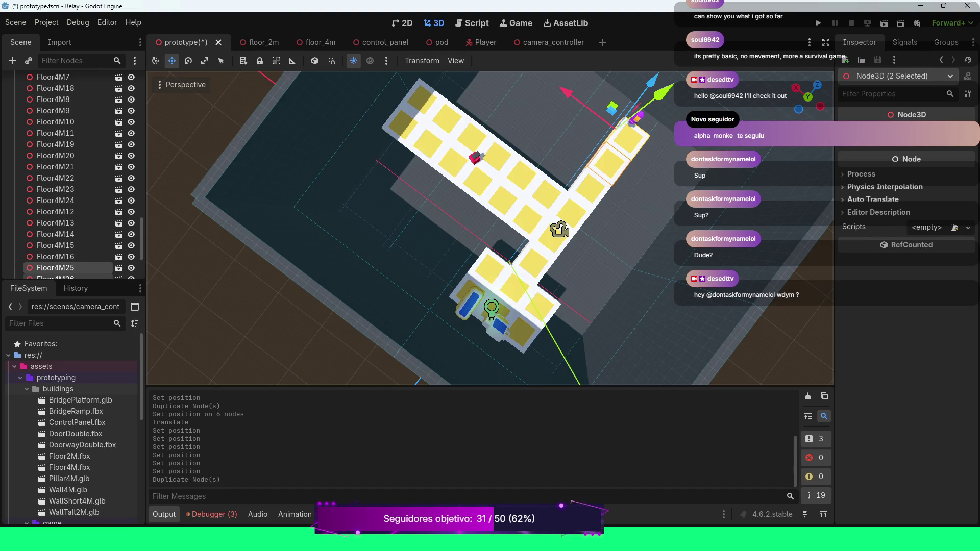
click(868, 131)
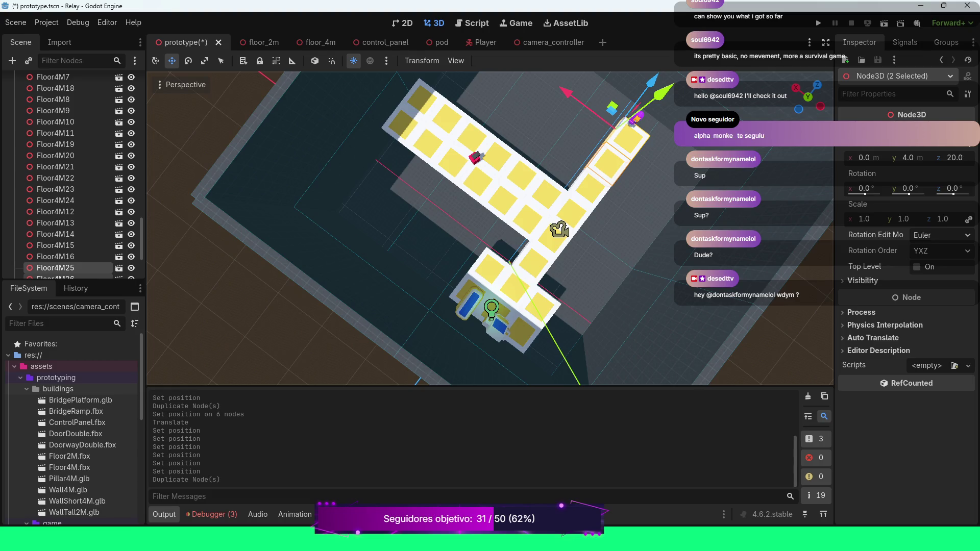
click(864, 157)
text(-4)
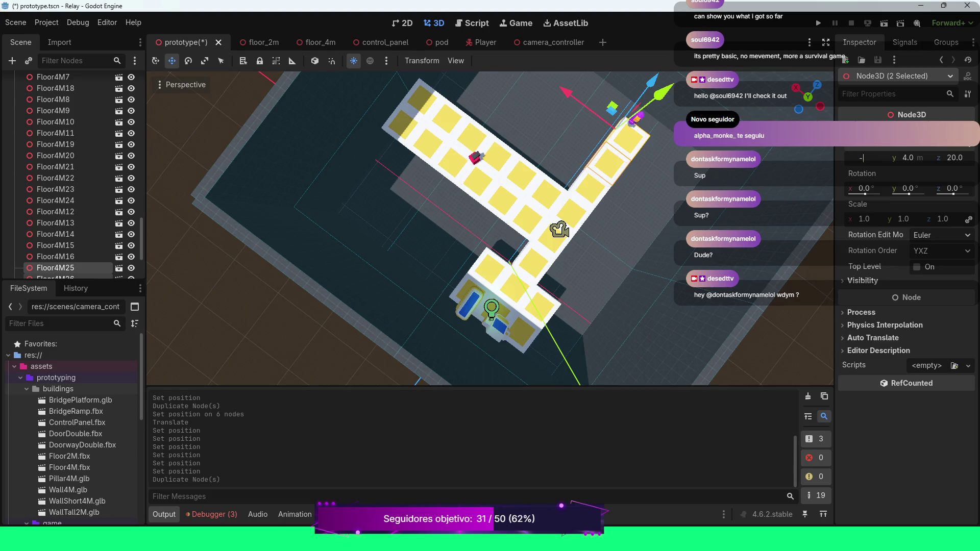
key(Return)
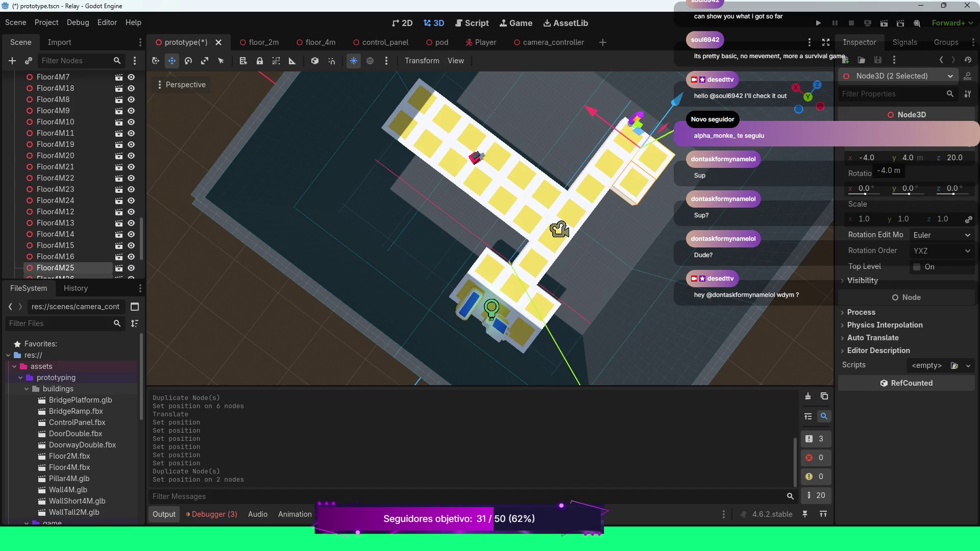
Duplicate the pair twice more, placing the copies at X -8 and X -12.
key(ctrl+d)
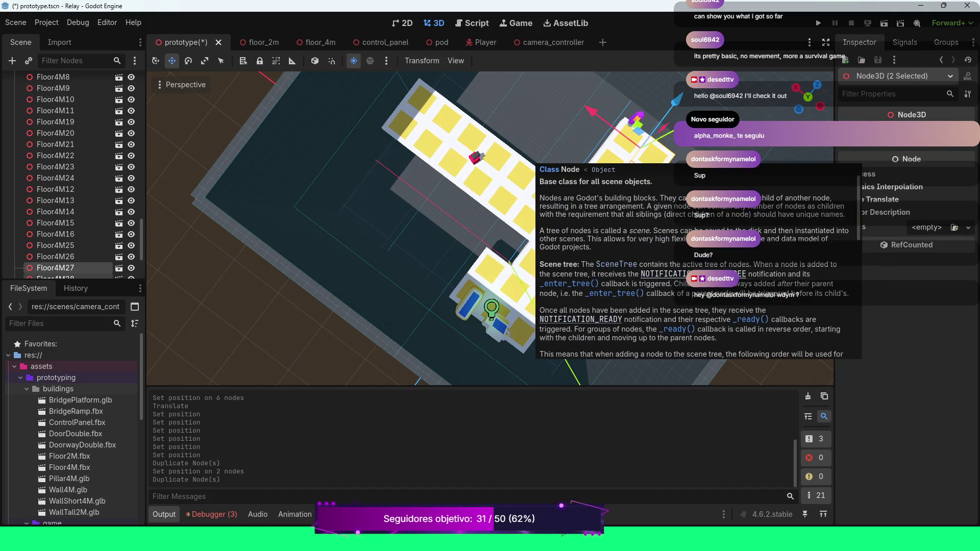
click(867, 157)
text(-8)
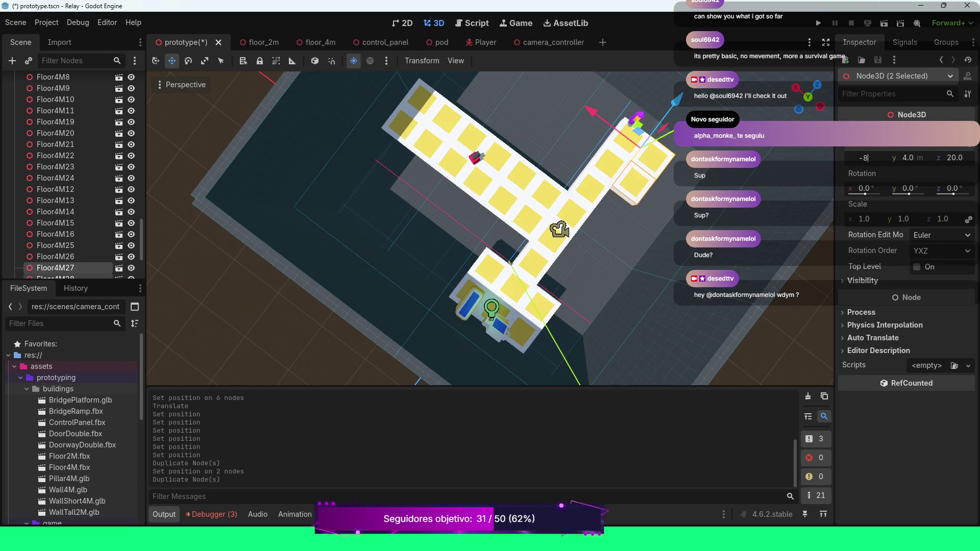
key(Return)
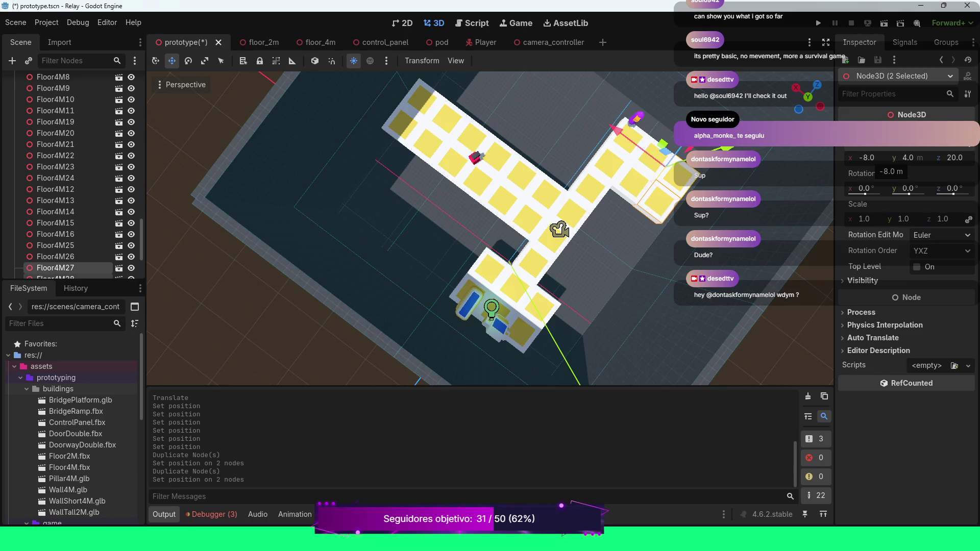
key(ctrl+d)
scroll(898, 159, down, 3)
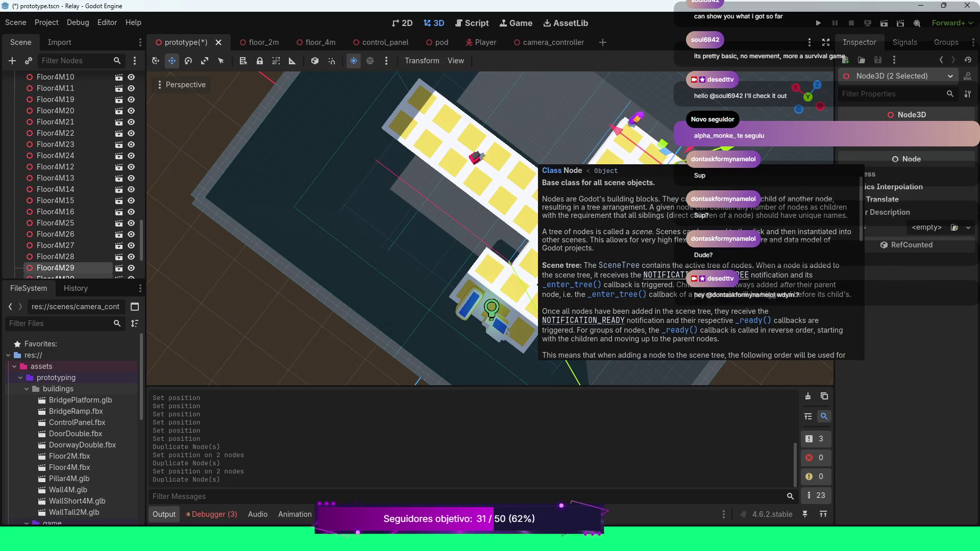
click(866, 158)
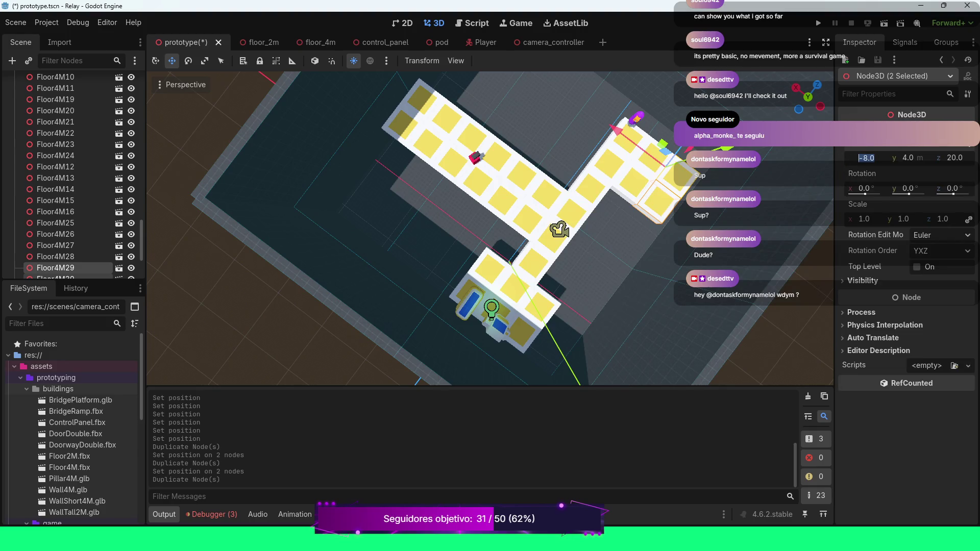
text(-12)
key(Return)
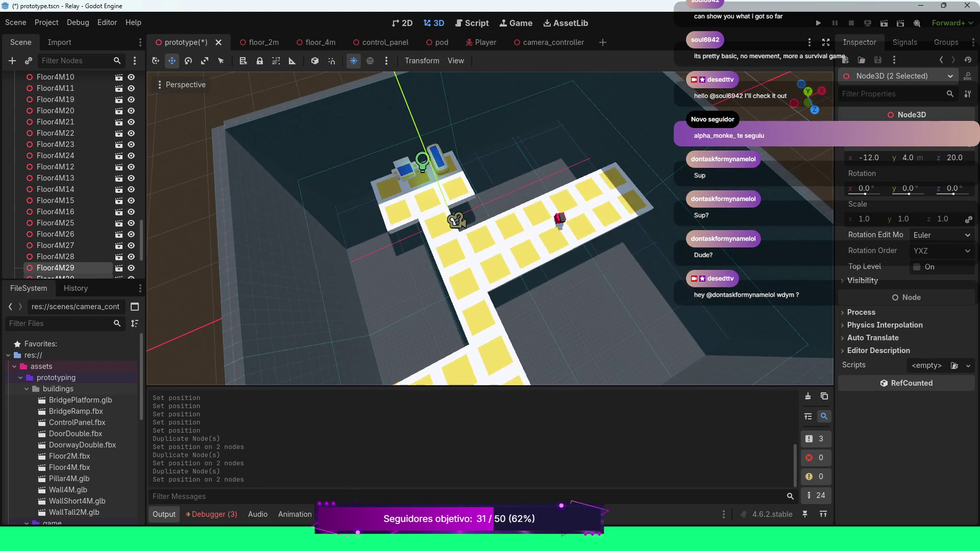
scroll(469, 225, up, 3)
mouse_move(470, 225)
mouse_down()
mouse_move(469, 178)
mouse_move(480, 176)
mouse_up()
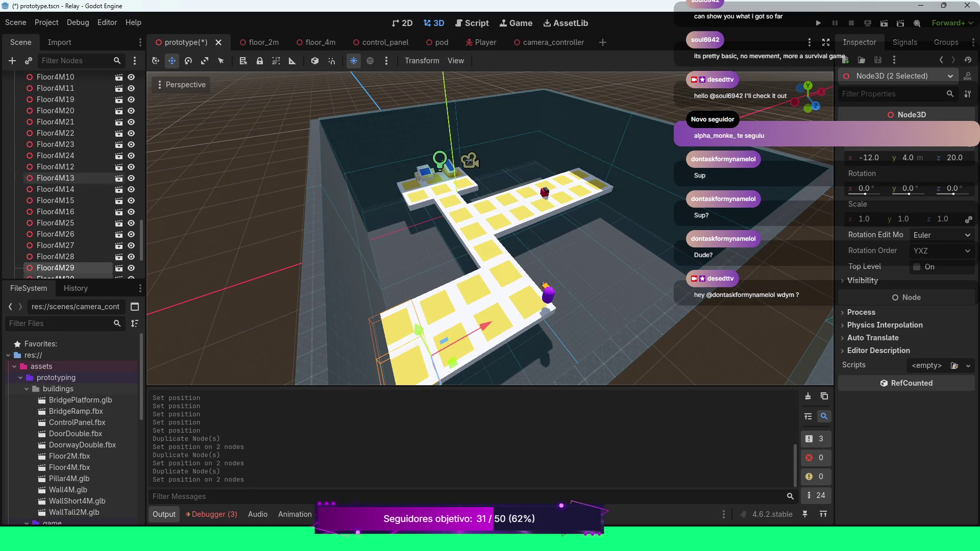
scroll(72, 153, up, 10)
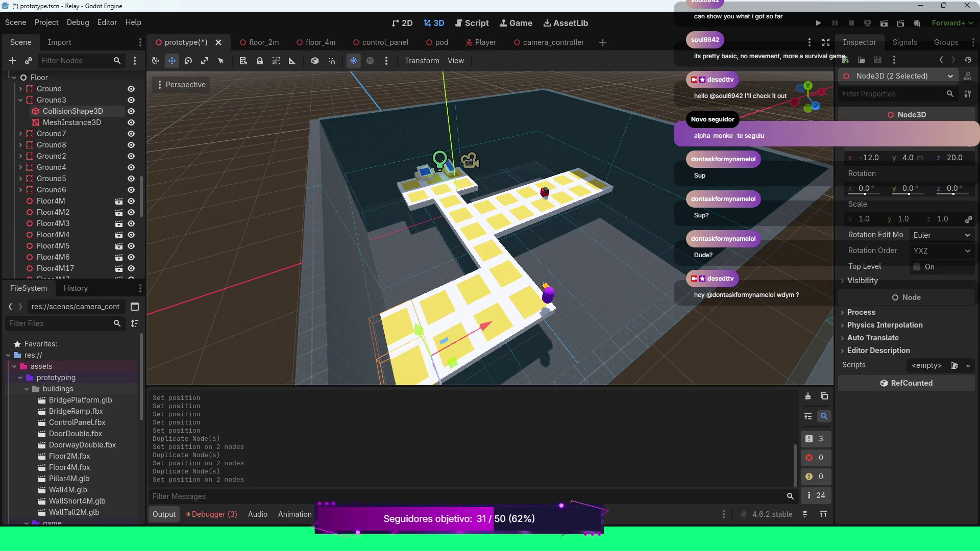
Collapse Ground3 and drag the Player along the X axis to x -1.99.
click(21, 99)
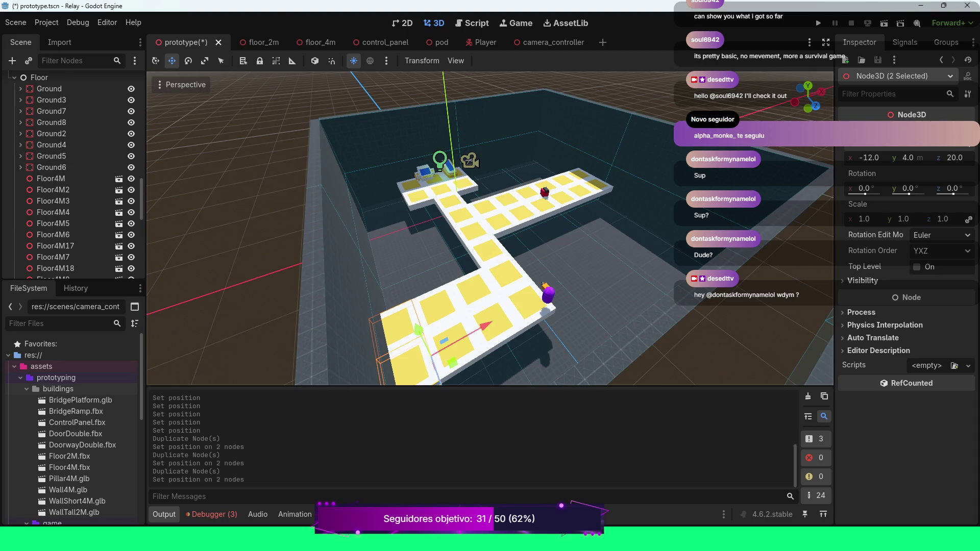
scroll(153, 311, down, 2)
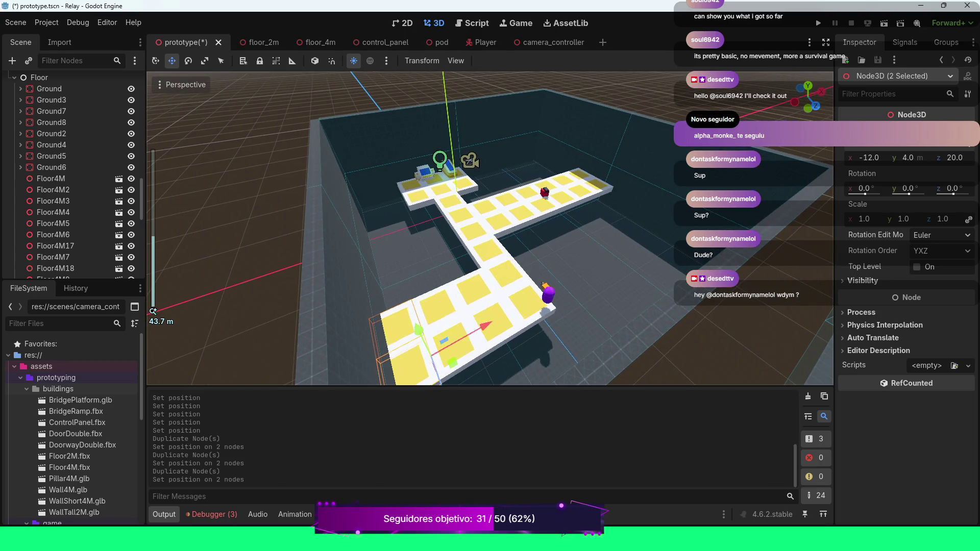
click(547, 295)
mouse_move(576, 281)
mouse_down()
mouse_move(566, 287)
mouse_move(547, 265)
mouse_up()
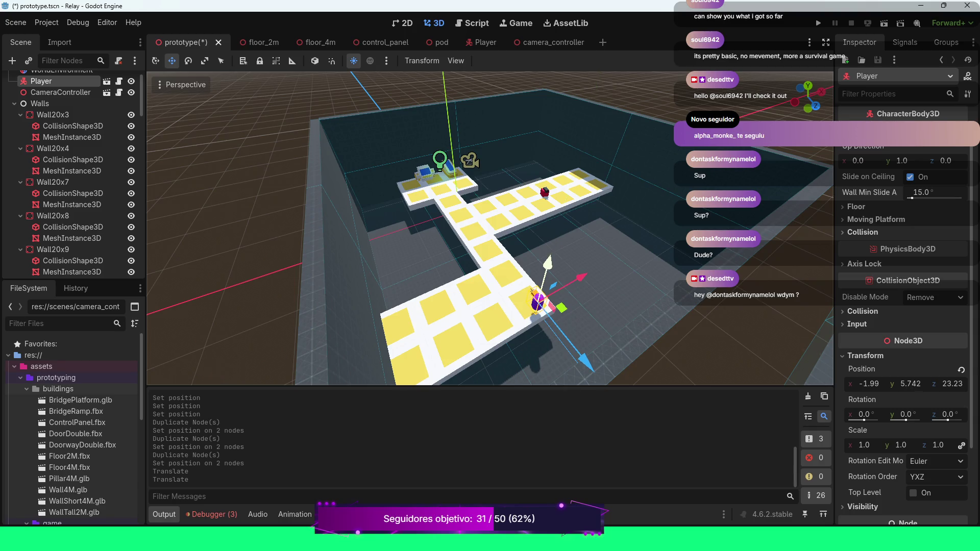
drag(491, 229, 306, 234)
scroll(490, 230, up, 3)
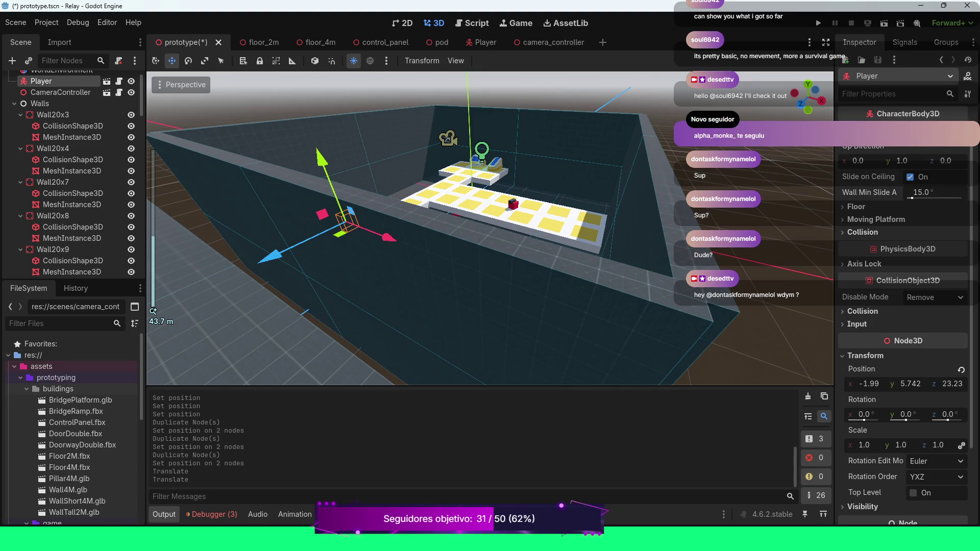
click(476, 214)
scroll(490, 230, up, 4)
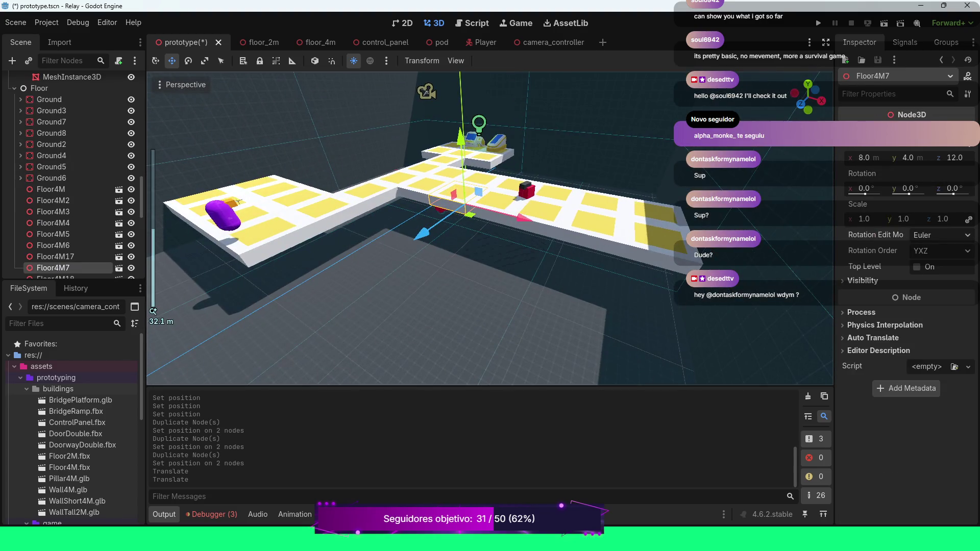
Drag SlowEnemy up onto the widened near end of the platform.
click(439, 214)
drag(367, 253, 307, 290)
drag(352, 190, 329, 122)
drag(278, 214, 232, 232)
mouse_move(337, 217)
mouse_down()
mouse_move(286, 194)
mouse_move(373, 204)
mouse_up()
mouse_move(368, 266)
mouse_down()
mouse_move(210, 295)
mouse_move(232, 284)
mouse_up()
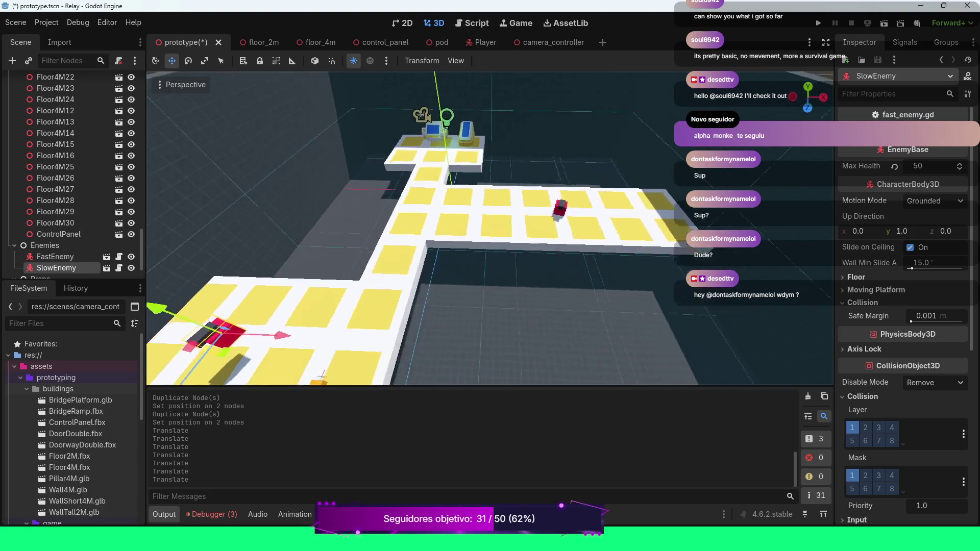
scroll(491, 230, down, 2)
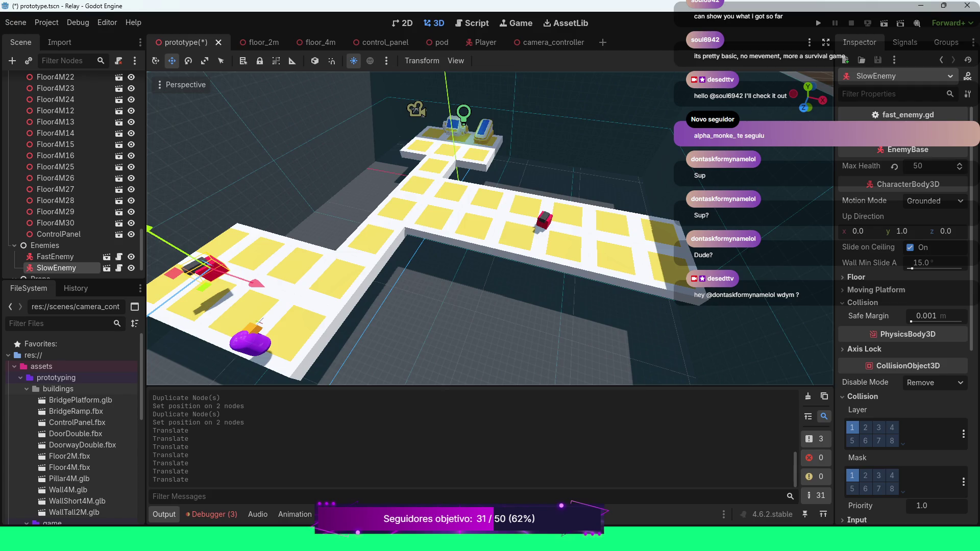
scroll(904, 306, down, 5)
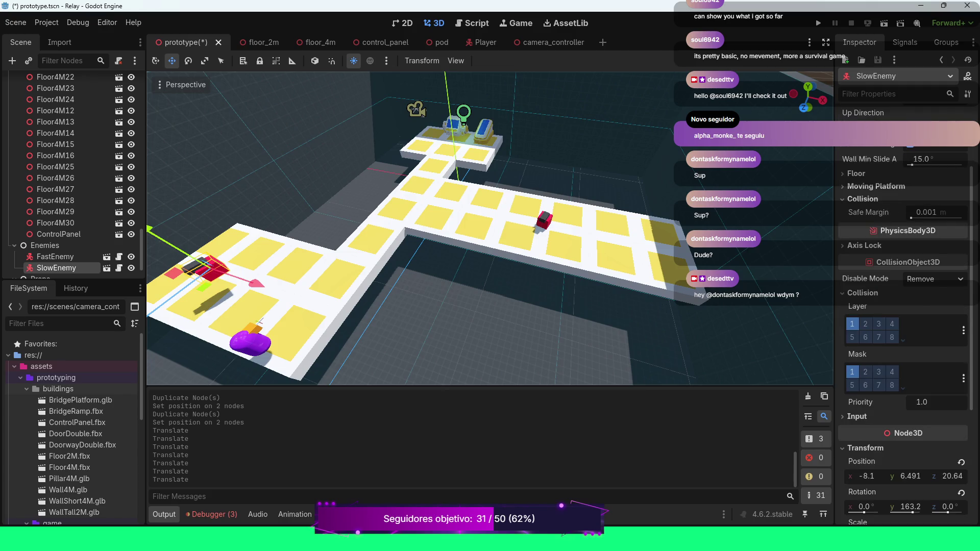
scroll(903, 306, down, 5)
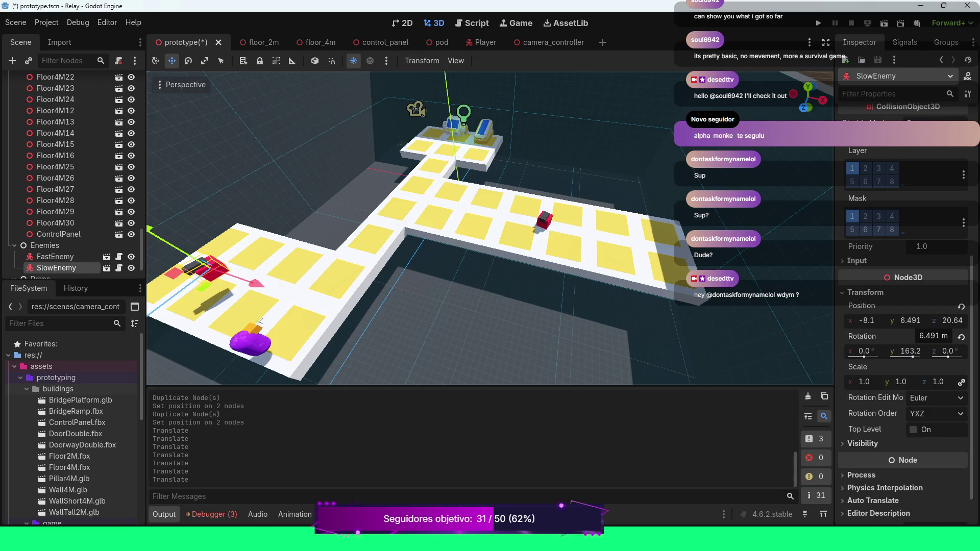
Set SlowEnemy's position to -8.0, 4.5, 20.0 and its Y rotation to -85.1.
click(910, 320)
text(4.5)
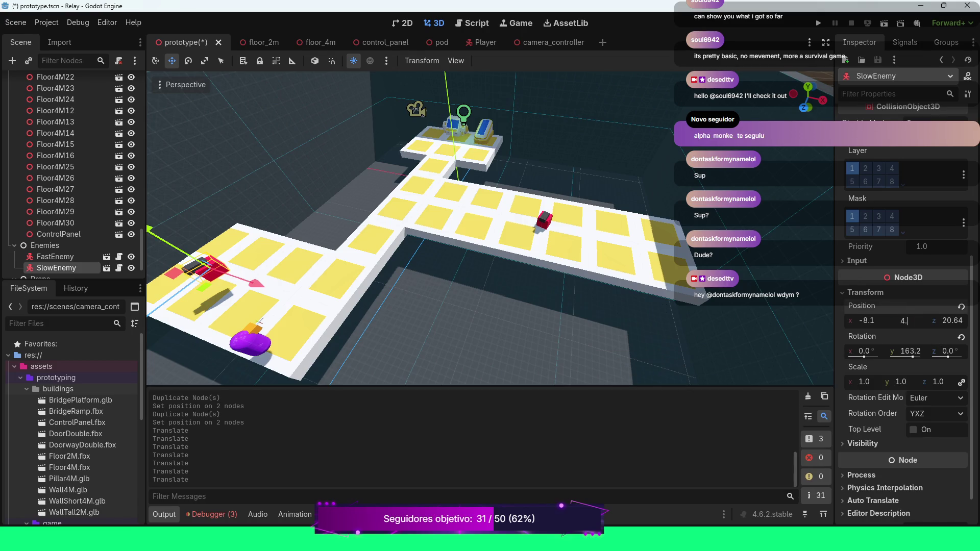
key(Return)
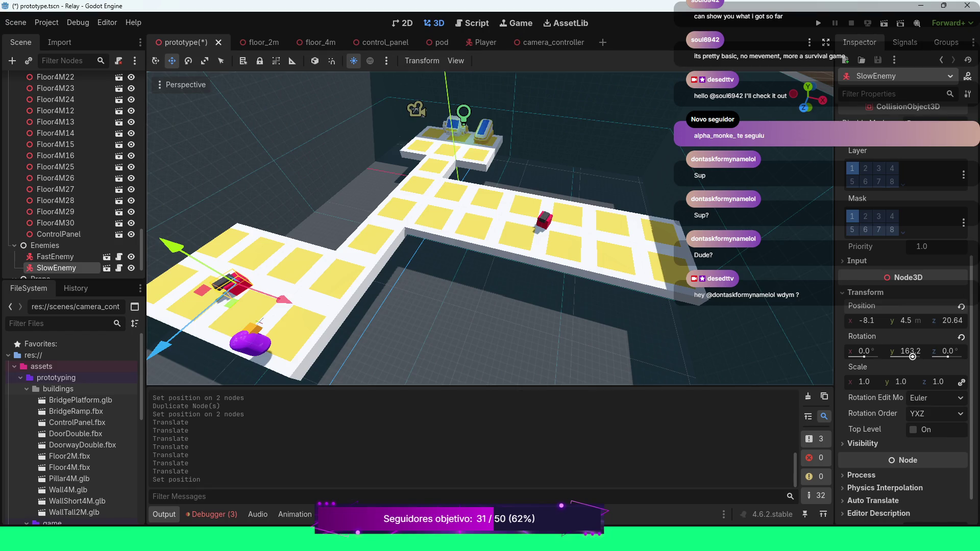
drag(912, 357, 903, 356)
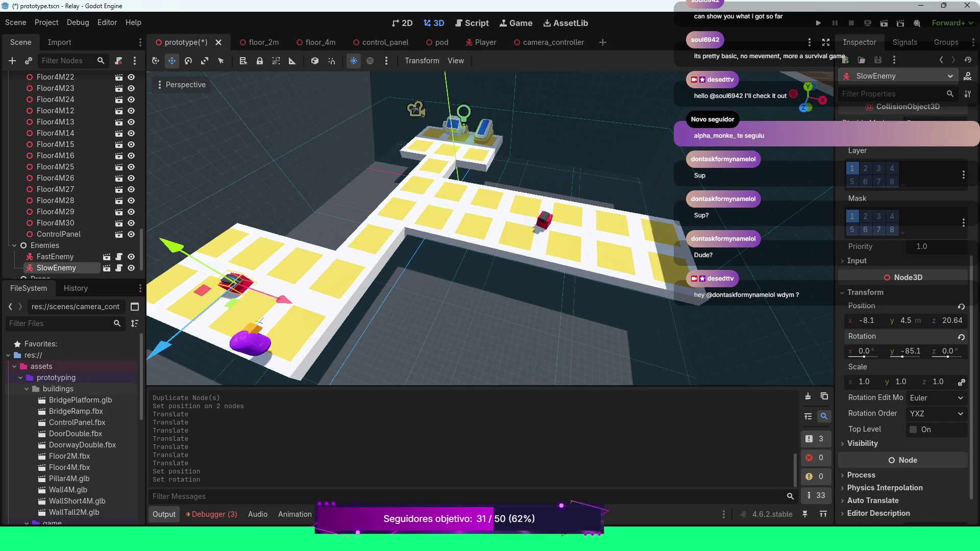
click(866, 321)
text(-8)
key(Return)
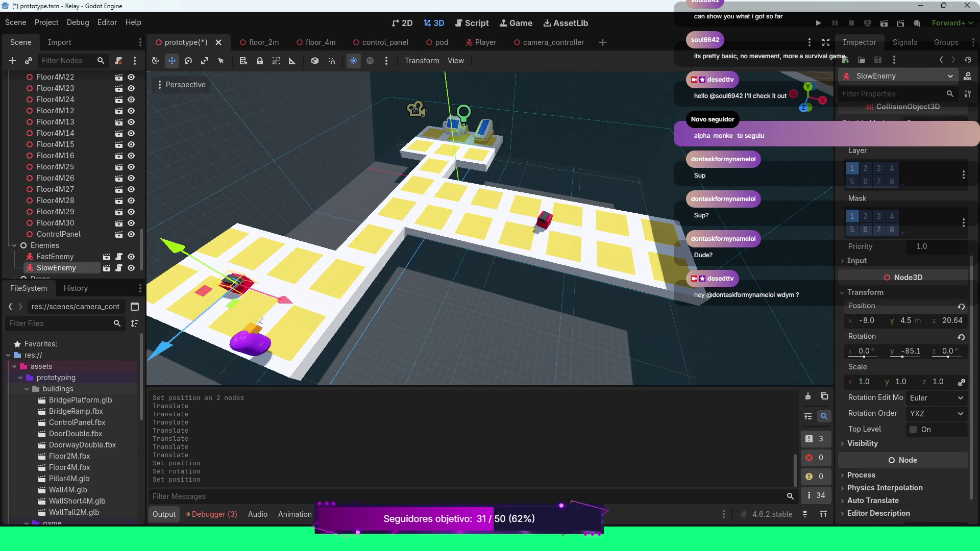
click(950, 320)
text(20)
key(Return)
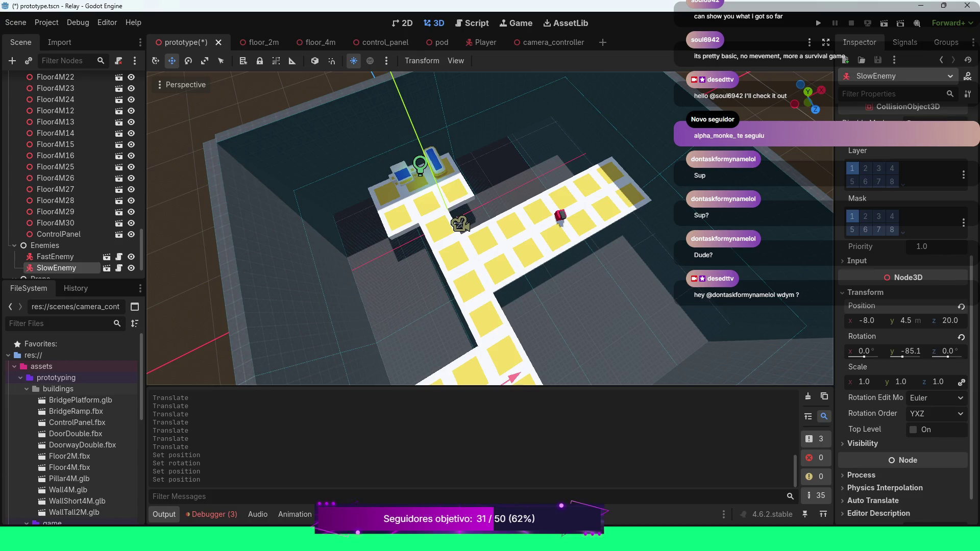
click(55, 256)
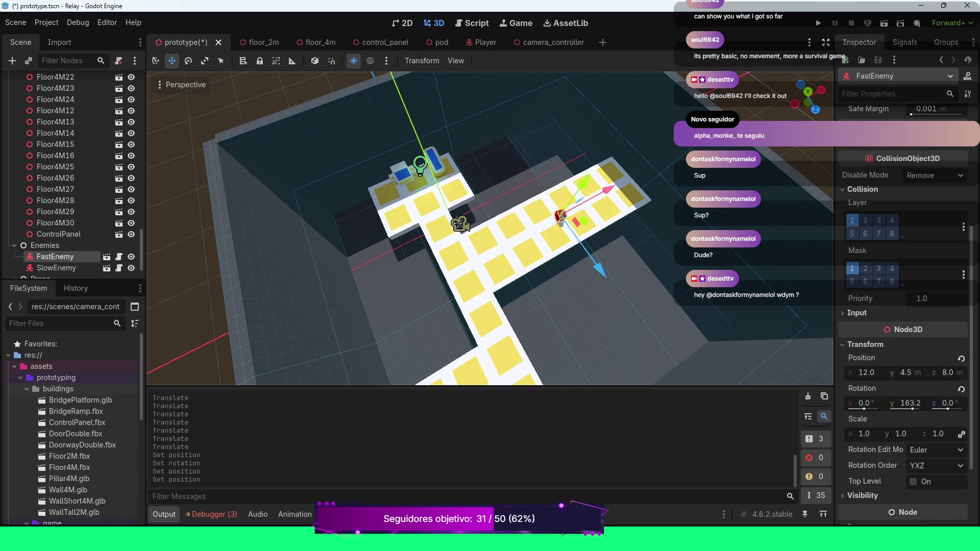
Set FastEnemy's Y rotation to 75 degrees.
drag(914, 409, 910, 408)
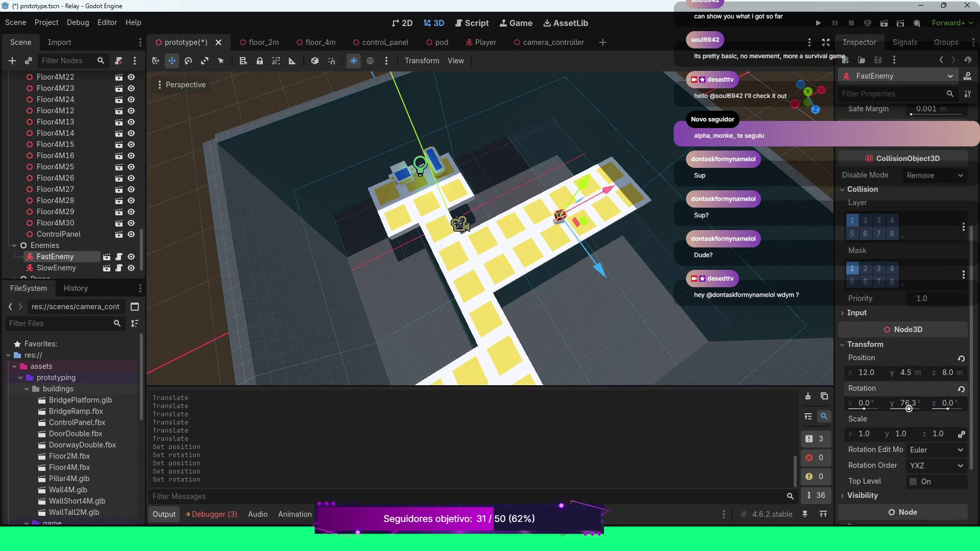
click(910, 407)
text(75)
key(Return)
Drag a Wall4M.glb wall instance into the level beside the raised tile path.
scroll(582, 251, up, 1)
scroll(491, 228, up, 4)
drag(490, 230, 490, 199)
scroll(490, 229, down, 8)
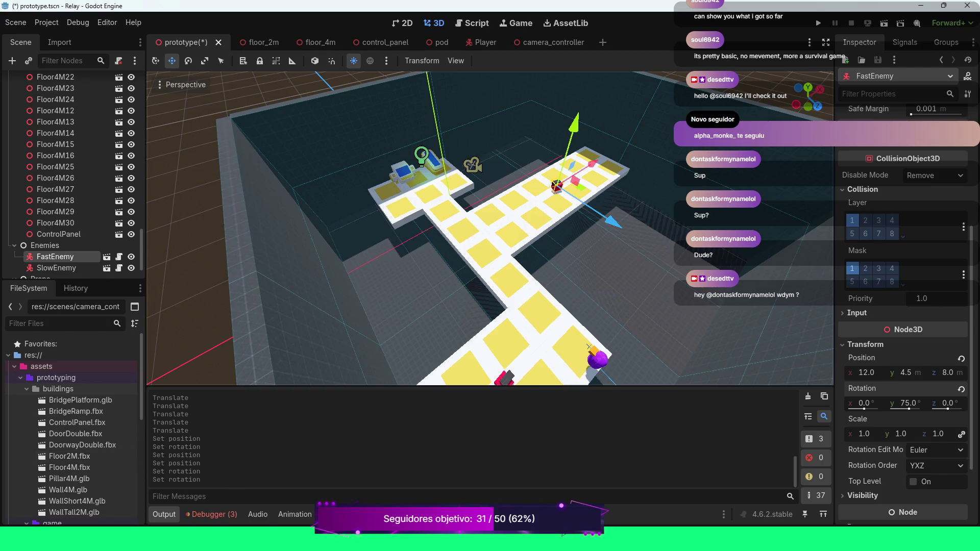
mouse_move(68, 490)
mouse_down()
mouse_move(403, 321)
mouse_move(352, 343)
mouse_up()
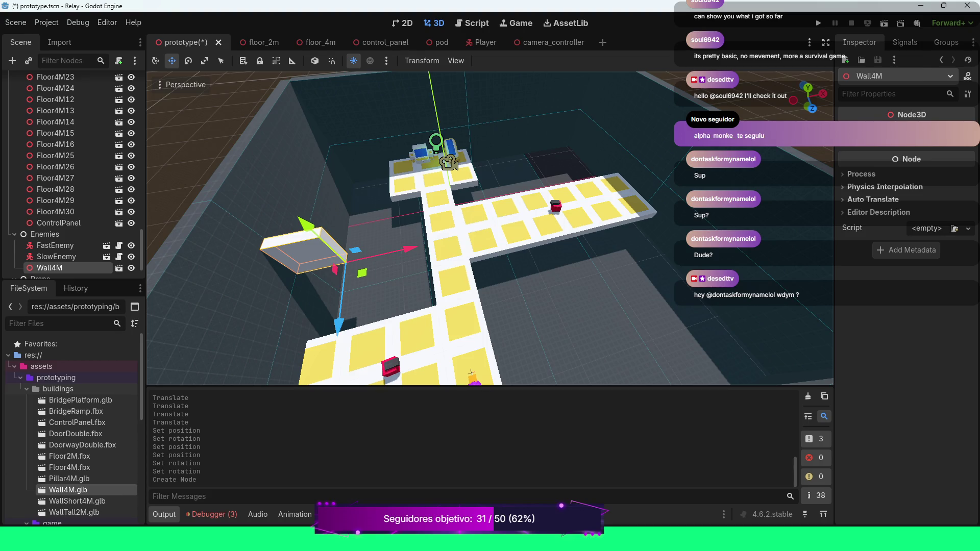
Create a new inherited scene from Wall4M.glb and look around the wall.
right_click(66, 491)
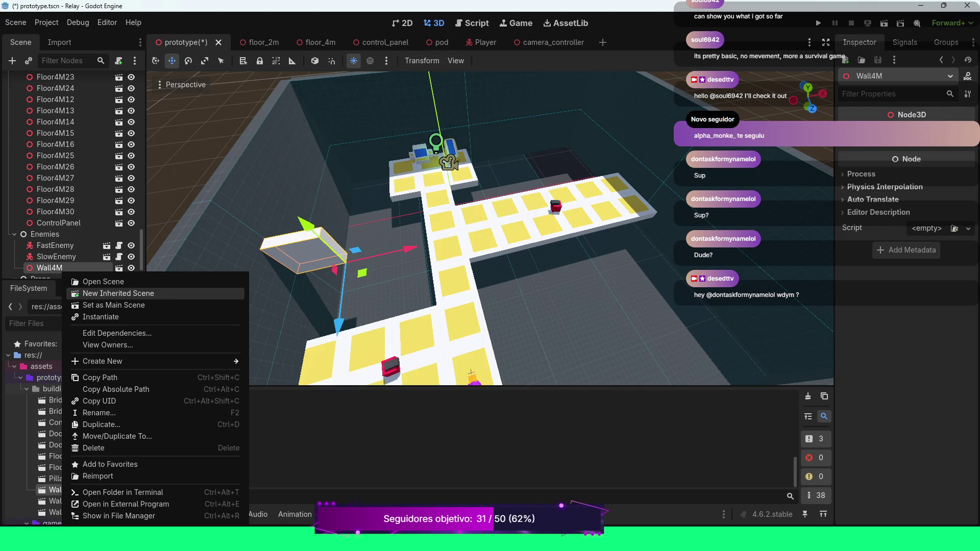
click(118, 294)
scroll(490, 228, down, 5)
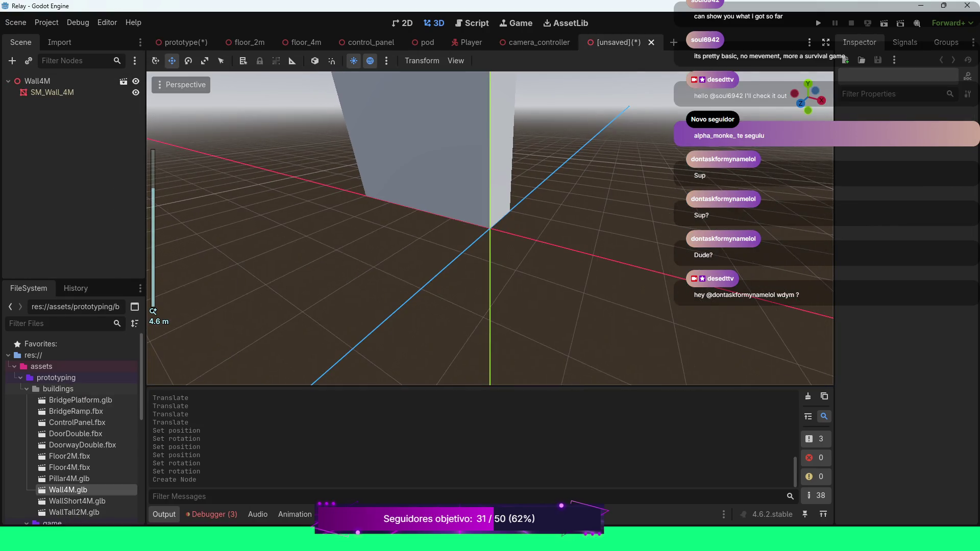
drag(490, 228, 430, 233)
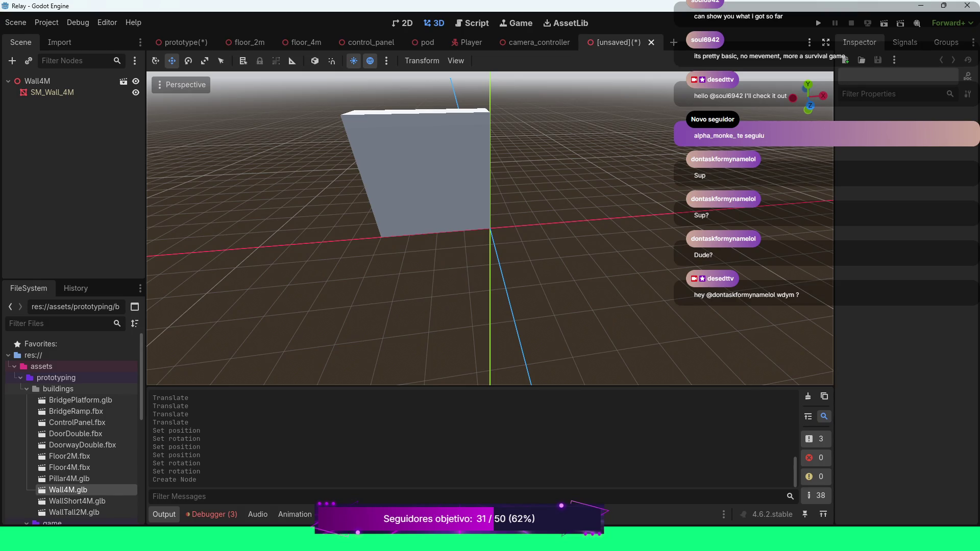
Inspect the SM_Wall_4M mesh, then start adding a child node to the Wall4M root.
click(38, 81)
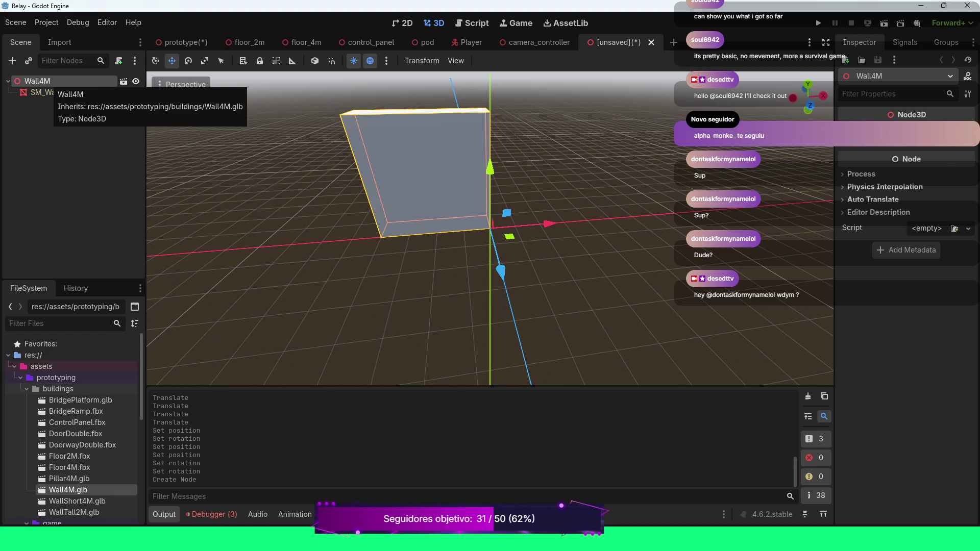
click(53, 92)
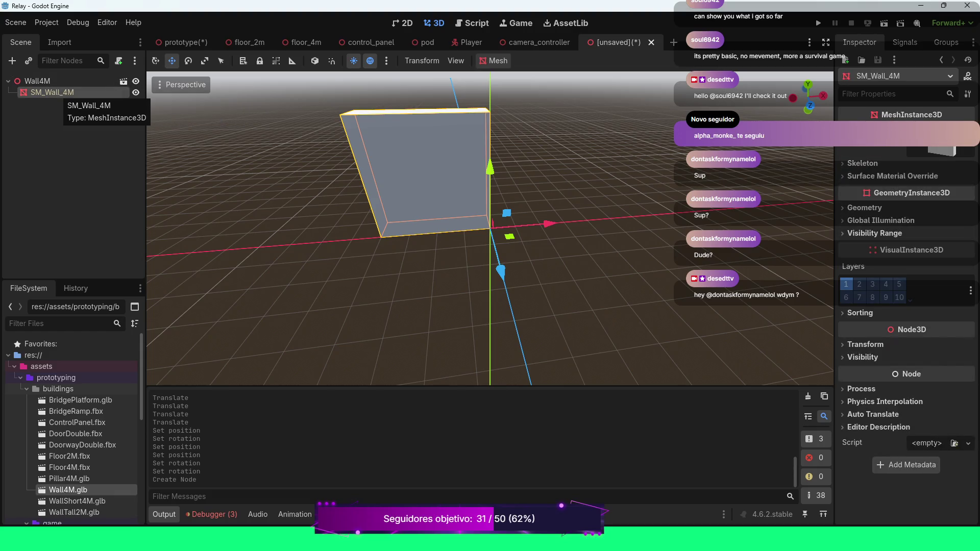
click(38, 81)
right_click(48, 81)
click(77, 89)
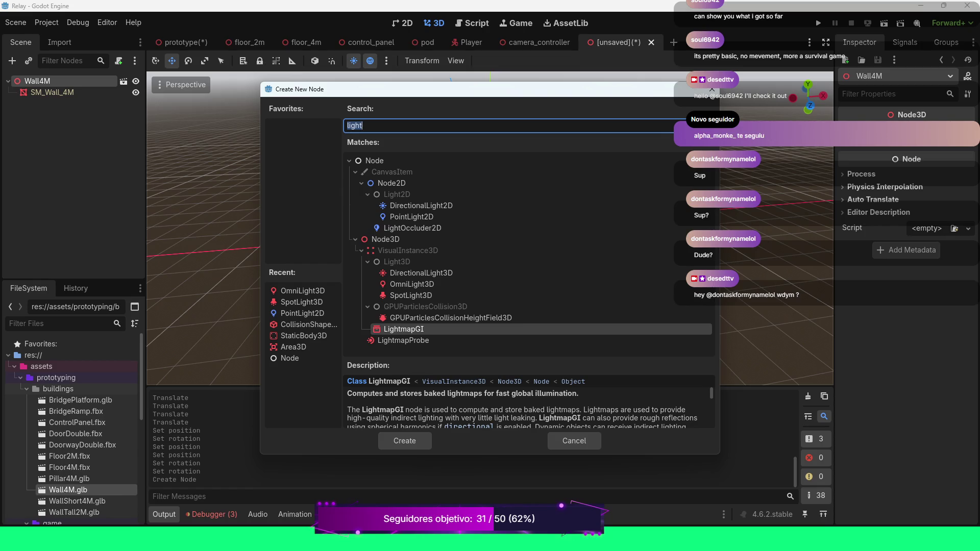
Add a StaticBody3D under Wall4M, with a CollisionShape3D child using a BoxShape3D.
click(304, 336)
click(405, 441)
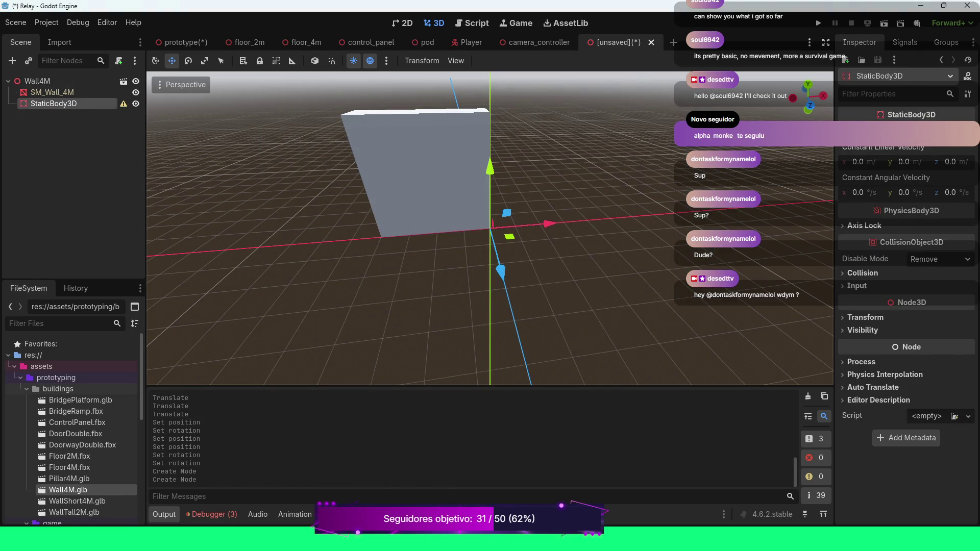
right_click(74, 104)
click(134, 112)
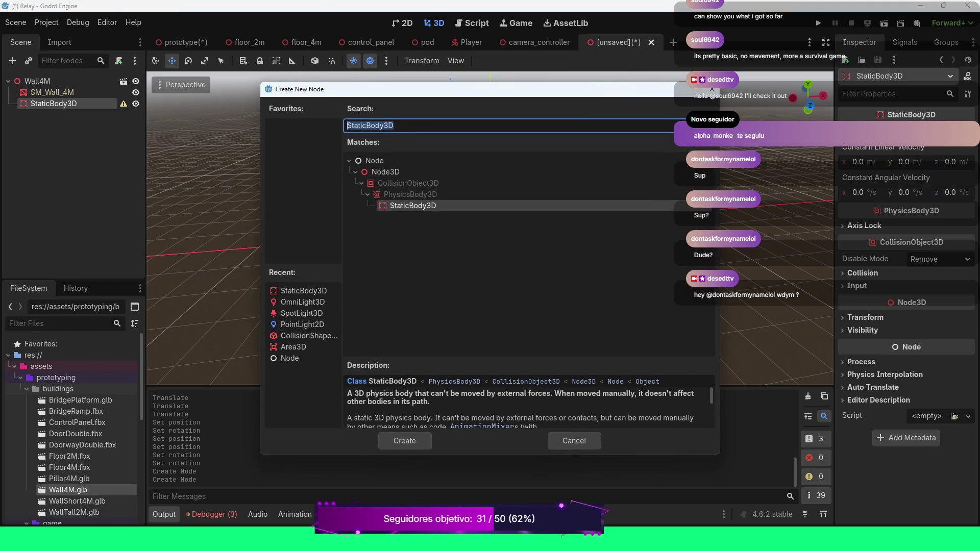
click(307, 336)
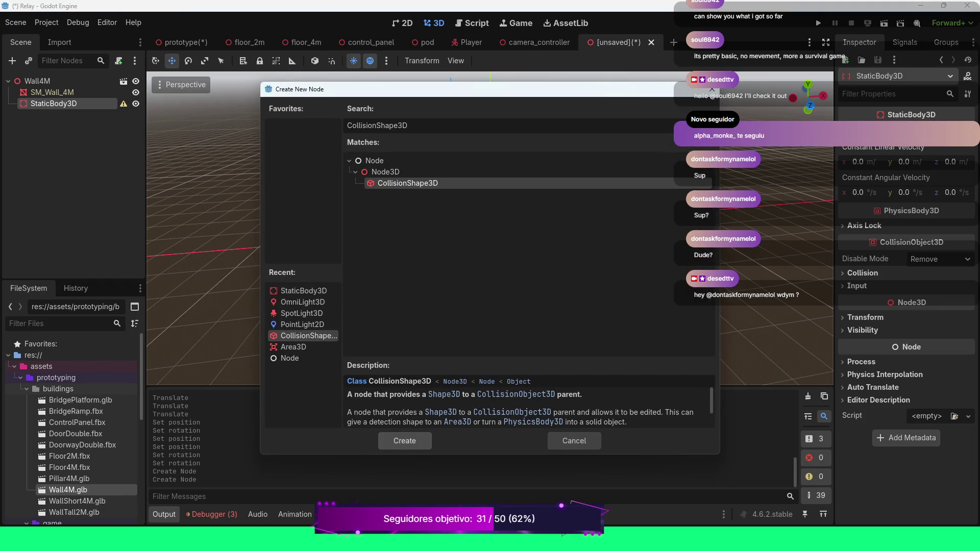
key(Return)
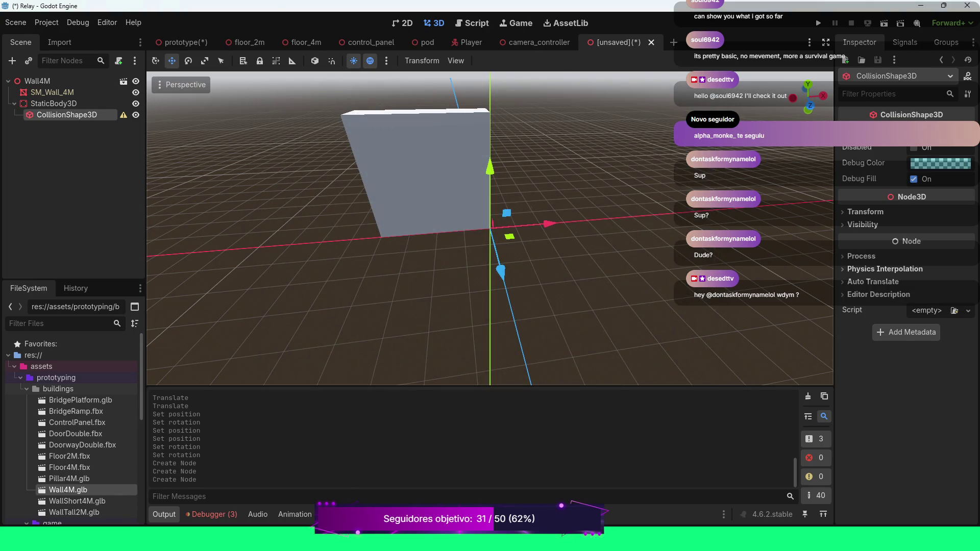
click(939, 132)
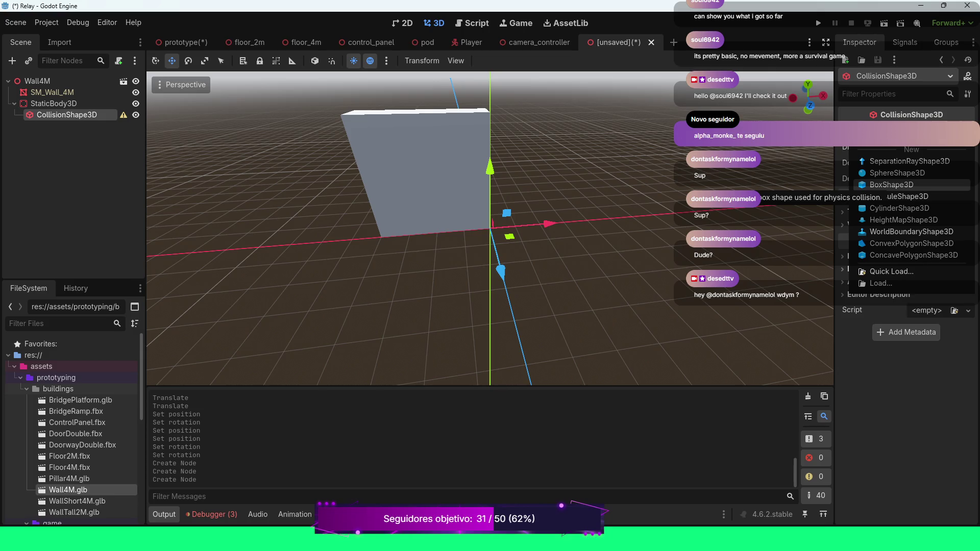
click(891, 185)
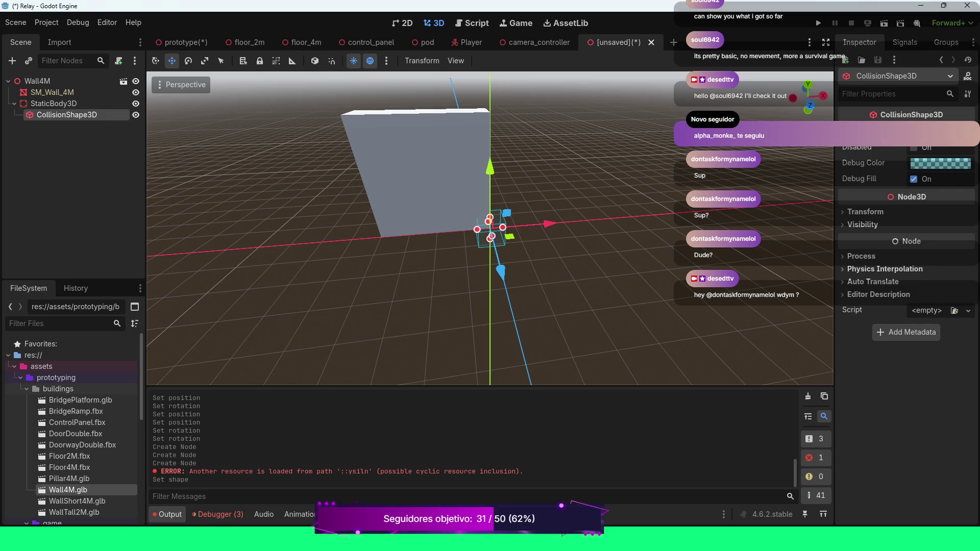
Move the box collision shape along Z, up along Y and along X to the wall's lower end.
mouse_move(808, 97)
mouse_down()
mouse_move(821, 120)
mouse_move(771, 104)
mouse_move(808, 101)
mouse_move(810, 110)
mouse_up()
drag(428, 233, 442, 232)
mouse_move(808, 97)
mouse_down()
mouse_move(822, 90)
mouse_move(802, 93)
mouse_up()
drag(505, 162, 505, 148)
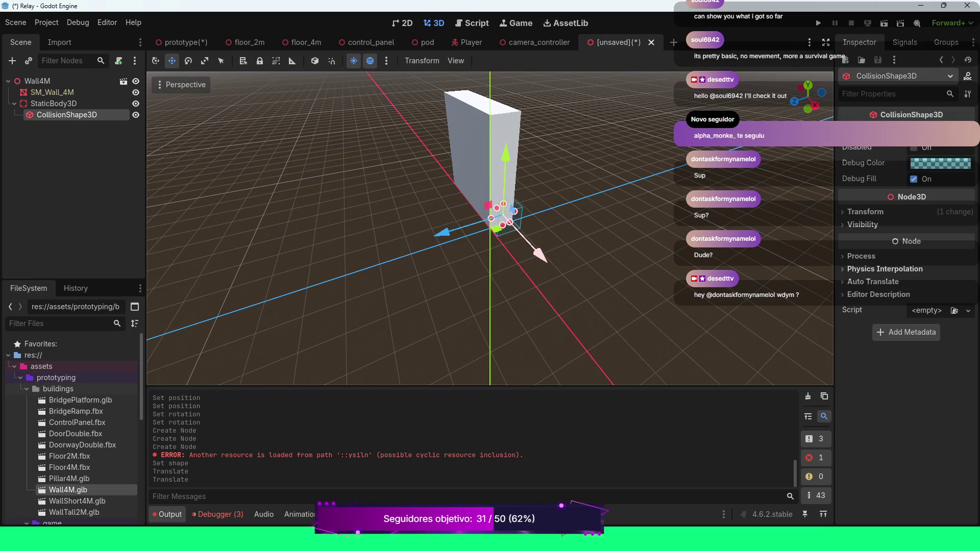
drag(540, 255, 531, 246)
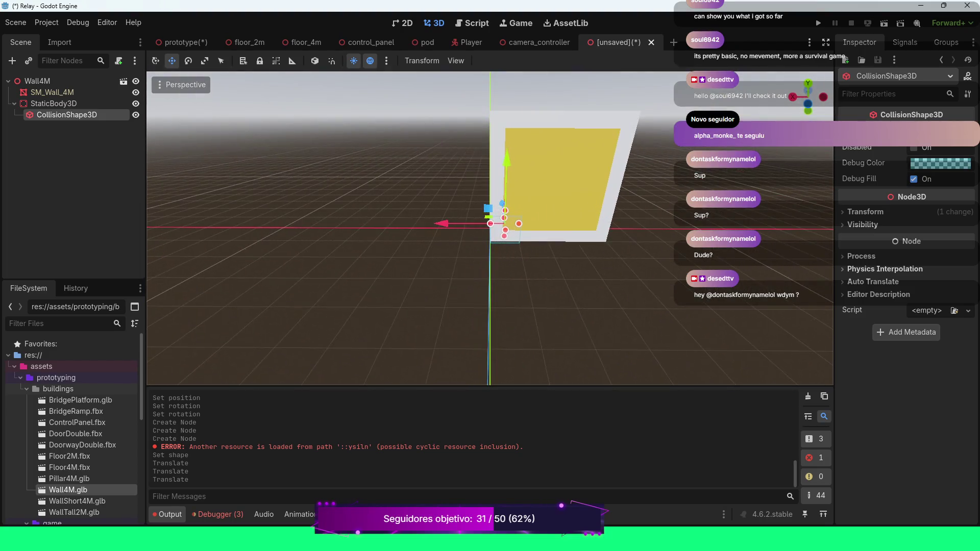
drag(442, 223, 443, 223)
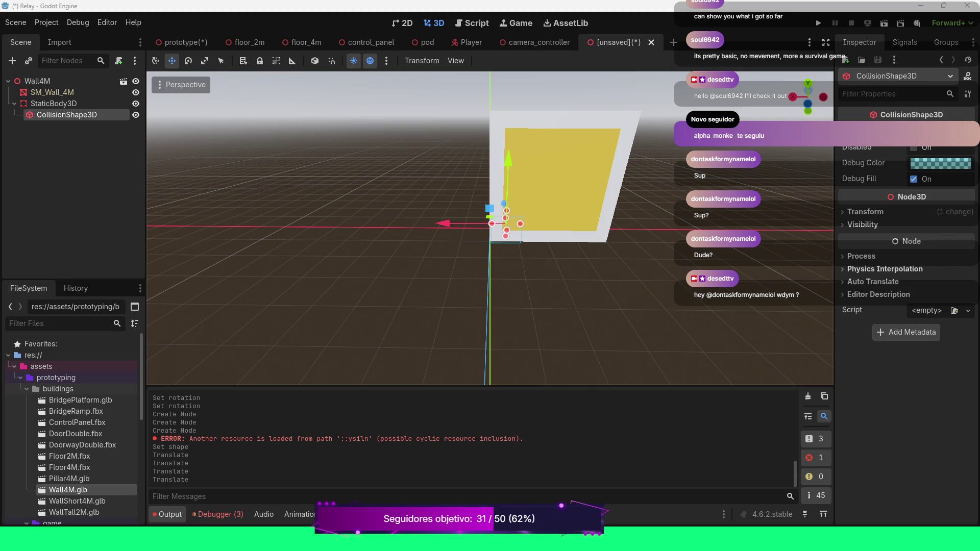
Nudge the box shape along Z and switch to a top orthographic view.
mouse_move(808, 97)
mouse_down()
mouse_move(765, 91)
mouse_move(797, 99)
mouse_up()
scroll(490, 230, up, 6)
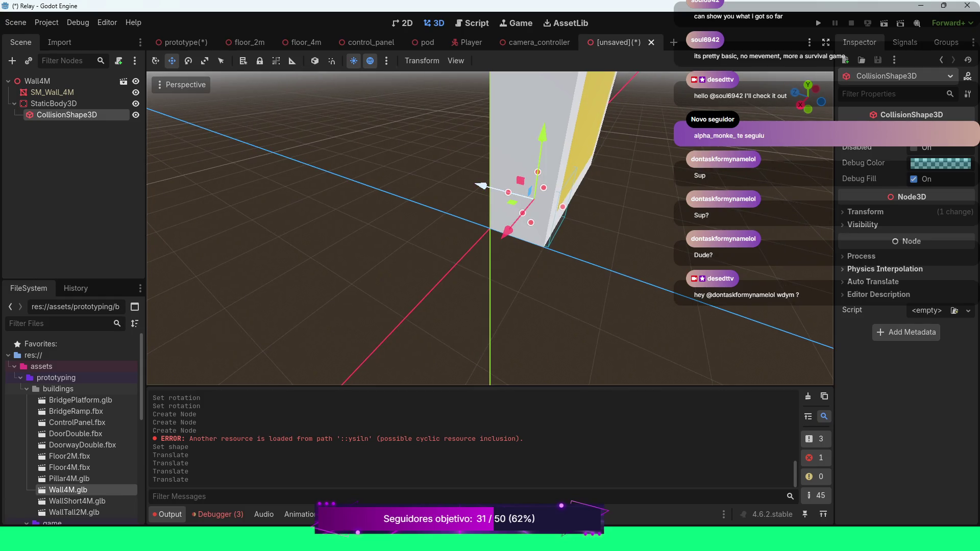
mouse_move(530, 192)
mouse_down()
mouse_move(541, 194)
mouse_move(478, 185)
mouse_up()
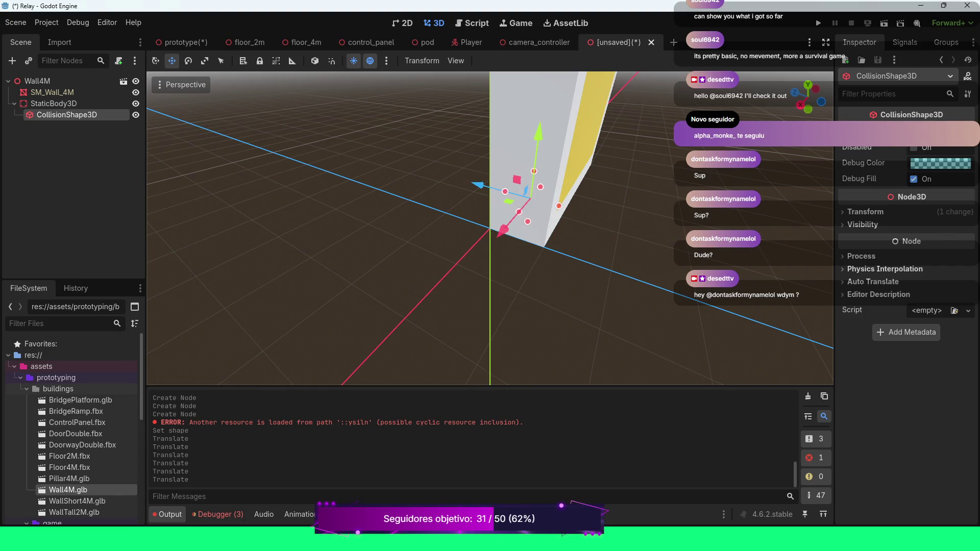
key(KP_7)
scroll(490, 228, up, 4)
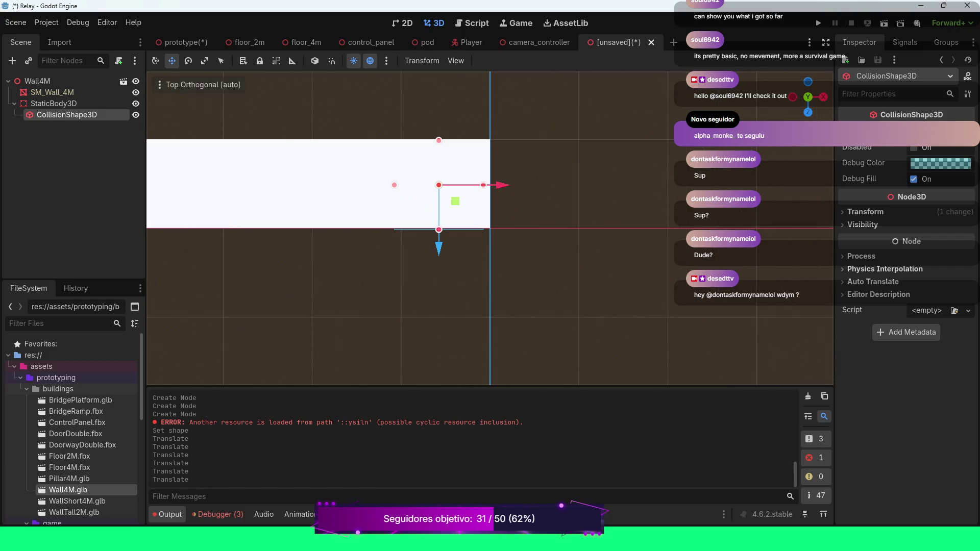
Set the collision shape's position Z and X to -5.0, then return to perspective view.
click(865, 212)
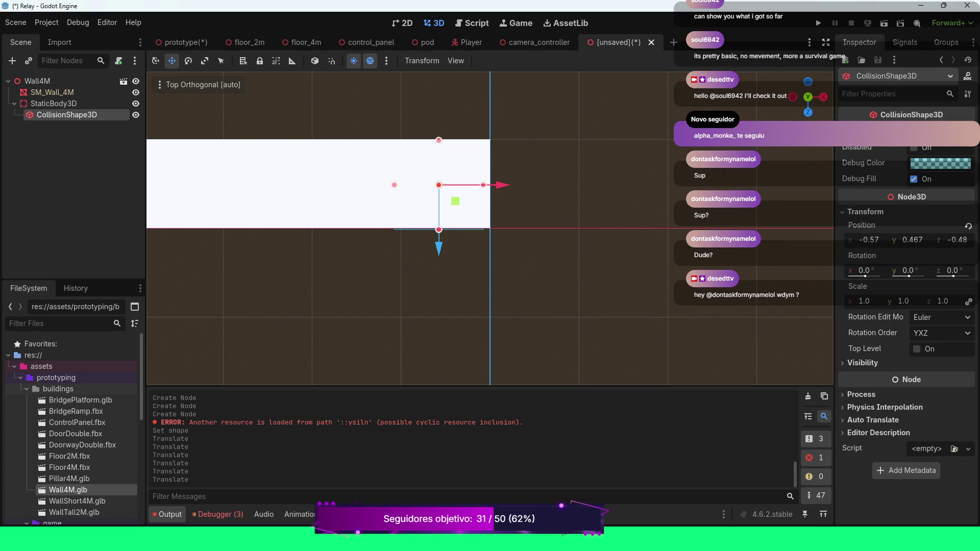
click(953, 240)
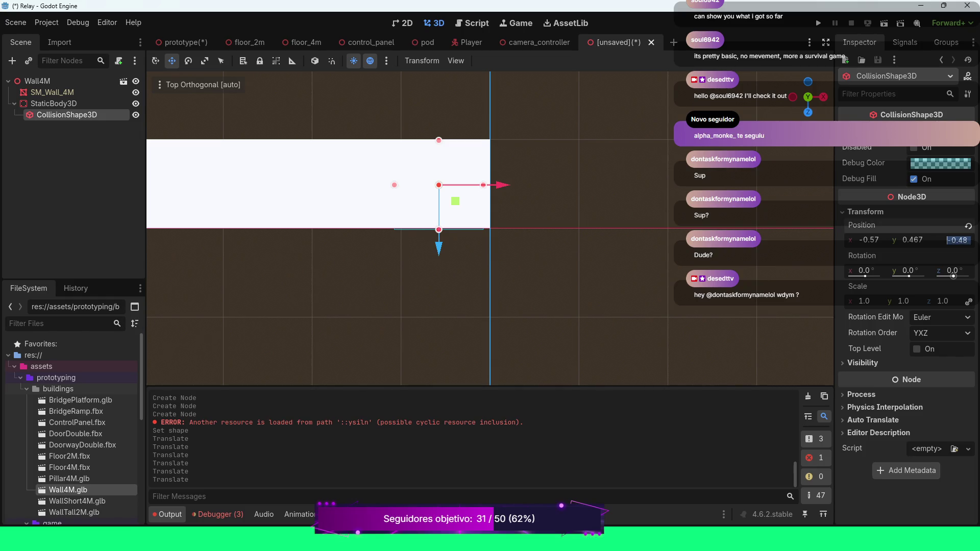
text(-5)
key(Return)
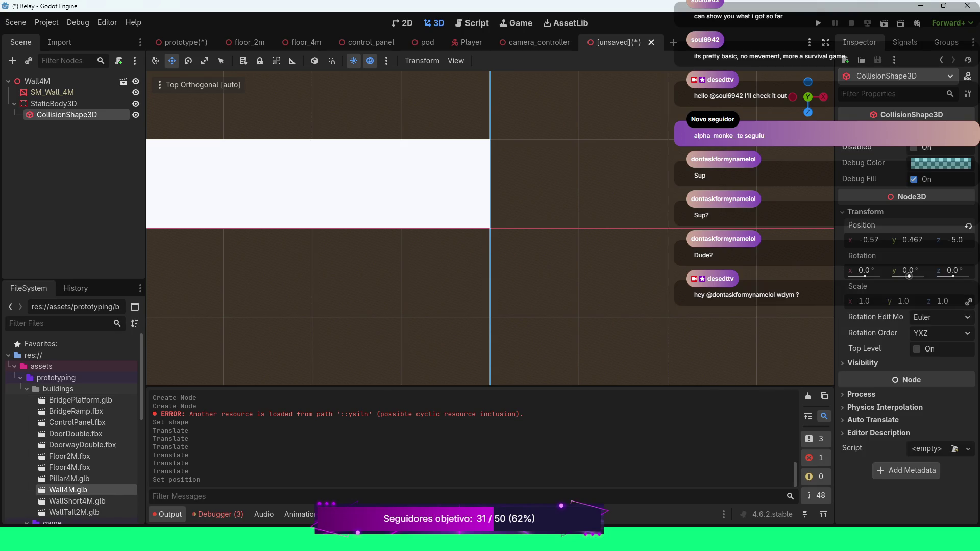
click(869, 239)
text(-5)
key(Return)
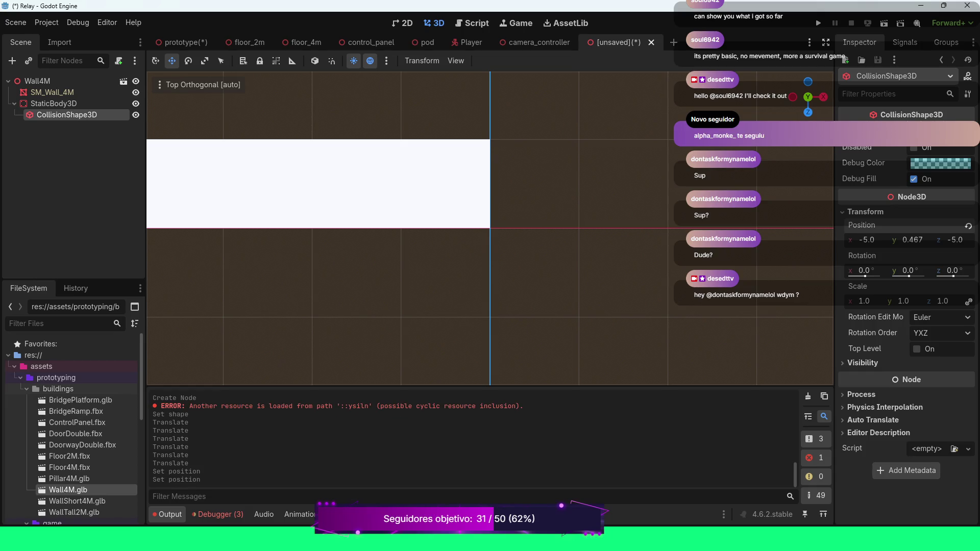
key(KP_2)
key(KP_2)
key(KP_2)
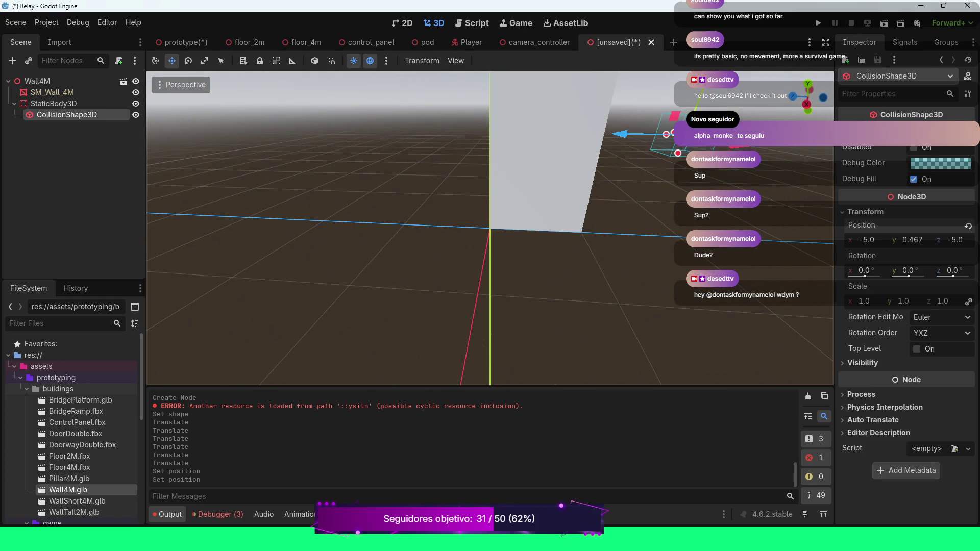
Set the collision box's X position to 0 and its Z position to -0.5.
scroll(490, 229, down, 5)
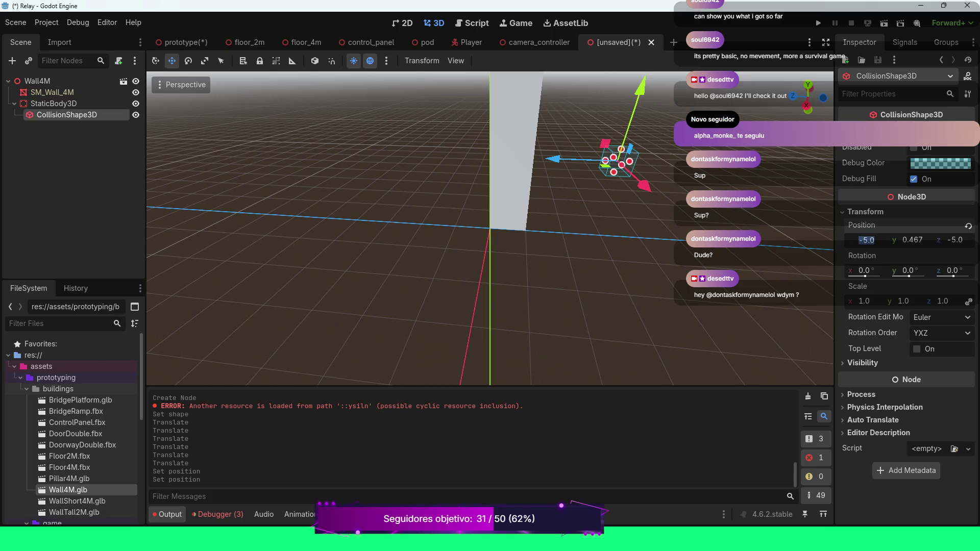
text(0)
key(Return)
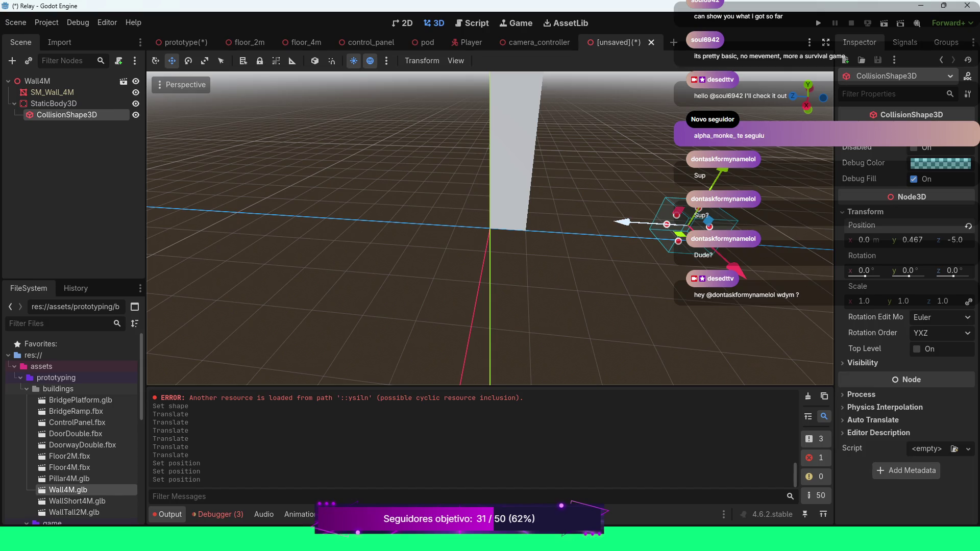
drag(620, 222, 449, 212)
click(958, 240)
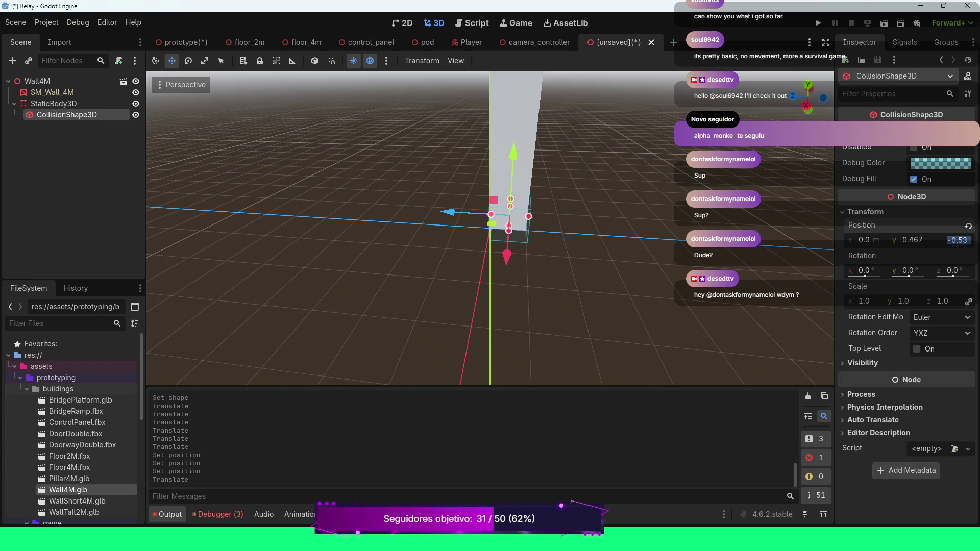
text(0)
key(Return)
click(953, 240)
text(-.5)
key(Return)
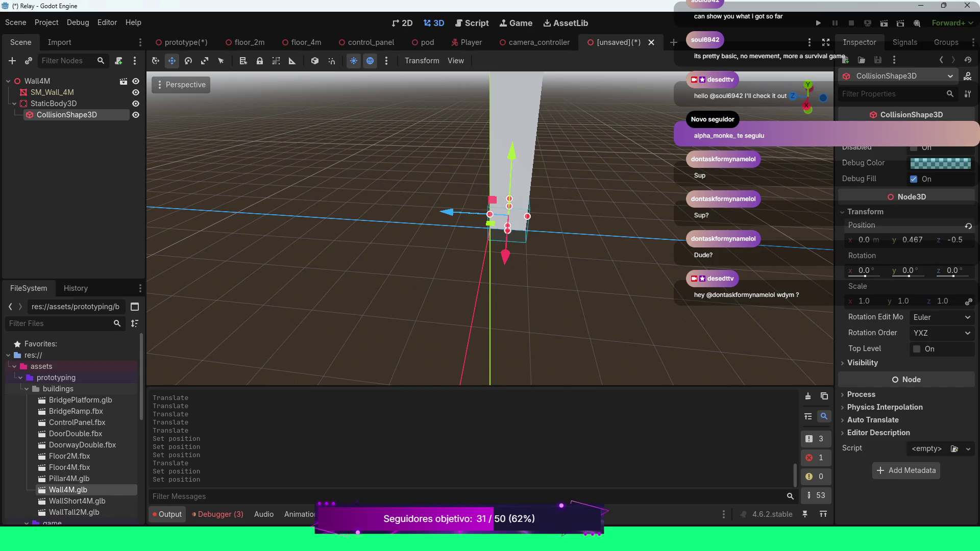
Position the collision box at X -0.5 and Y 0.5 along the wall.
key(KP_4)
key(KP_4)
key(KP_4)
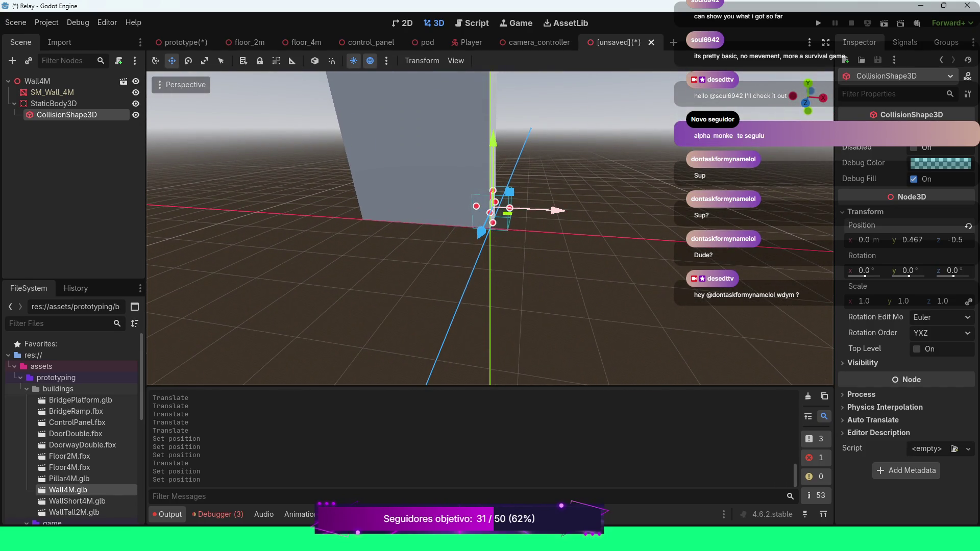
drag(559, 210, 541, 210)
click(870, 240)
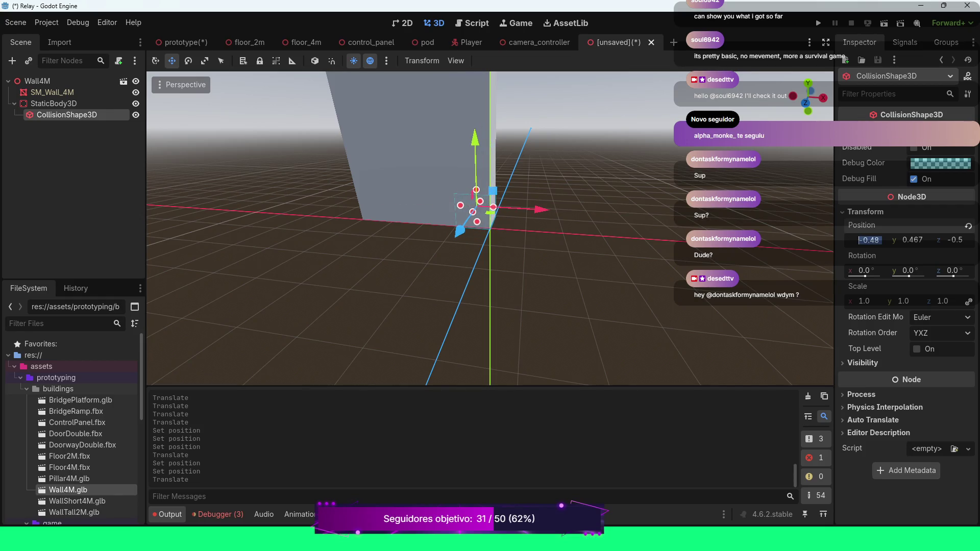
text(-0.5)
key(Return)
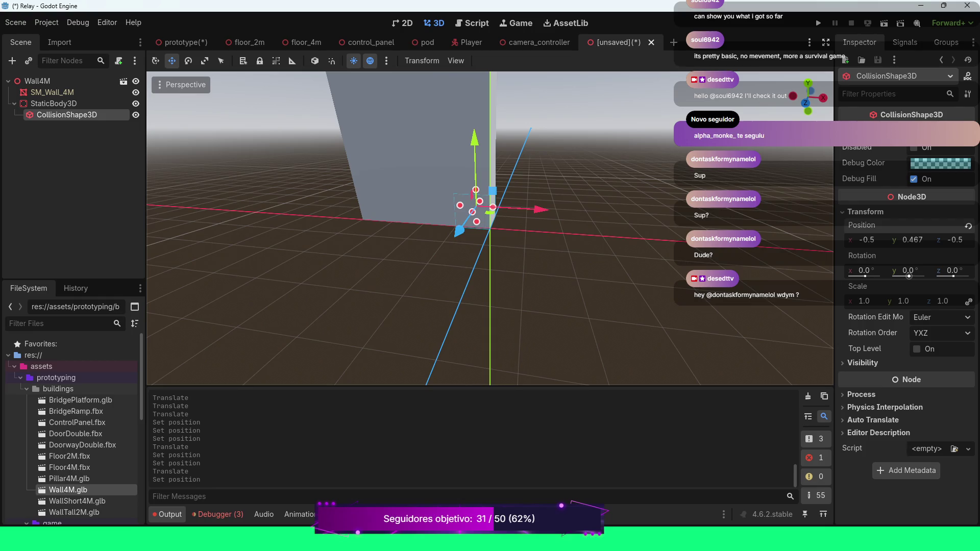
click(913, 240)
text(0.5)
key(Return)
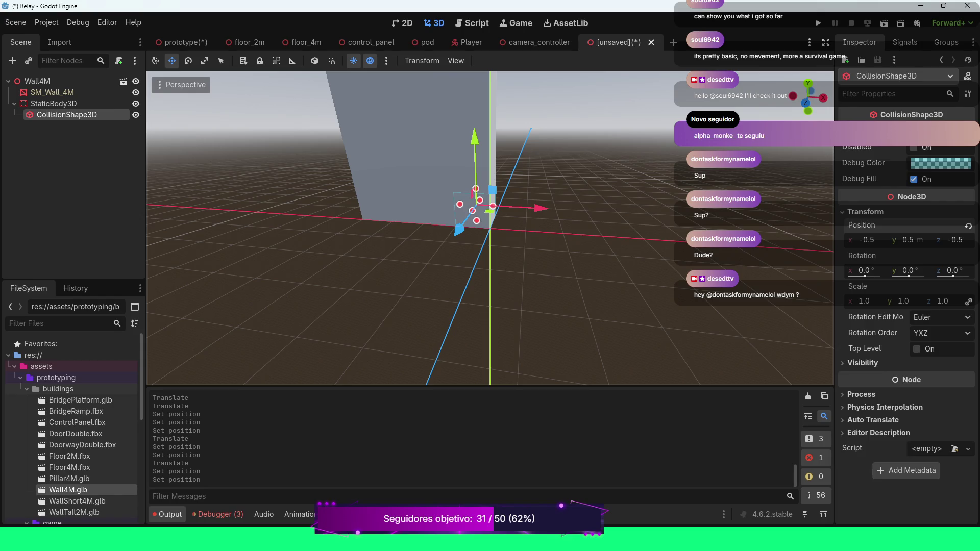
Duplicate the collision box and move the copy to X -1.0.
drag(490, 230, 423, 233)
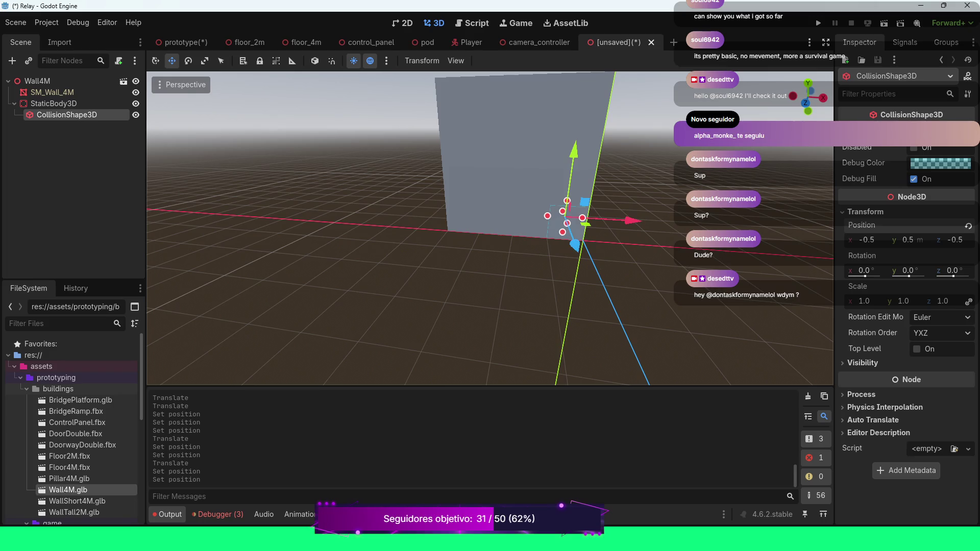
key(ctrl+d)
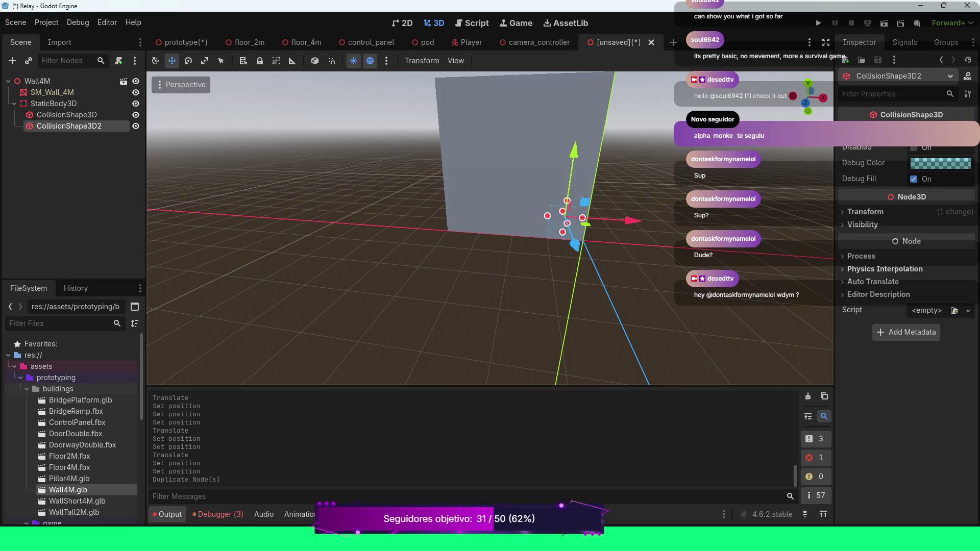
click(866, 211)
click(867, 240)
text(-)
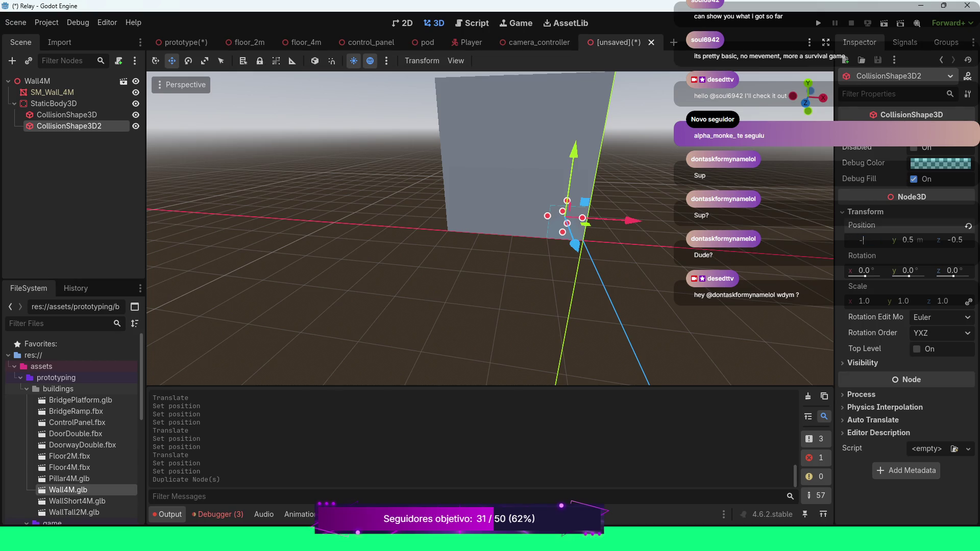
key(Return)
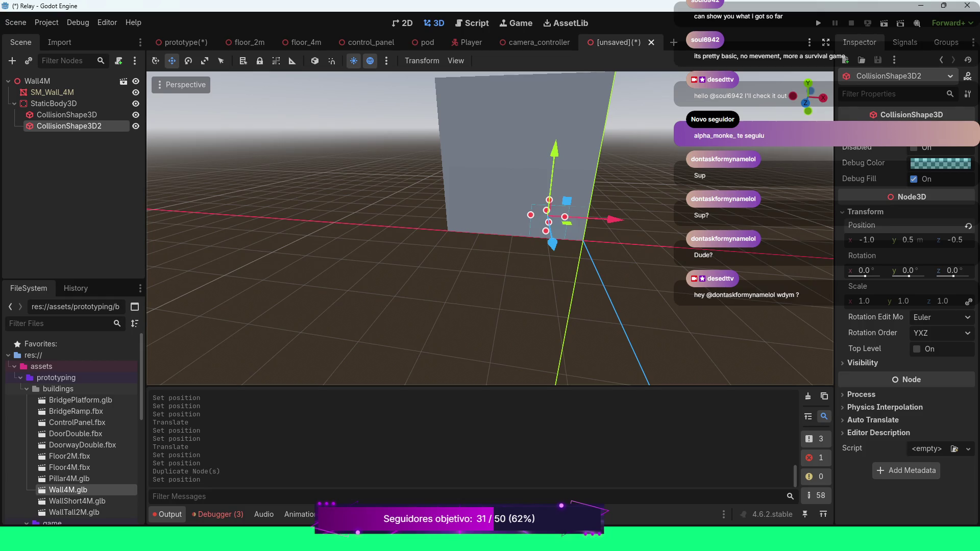
Duplicate the second box and set the third copy's X position to -2.0.
key(ctrl+d)
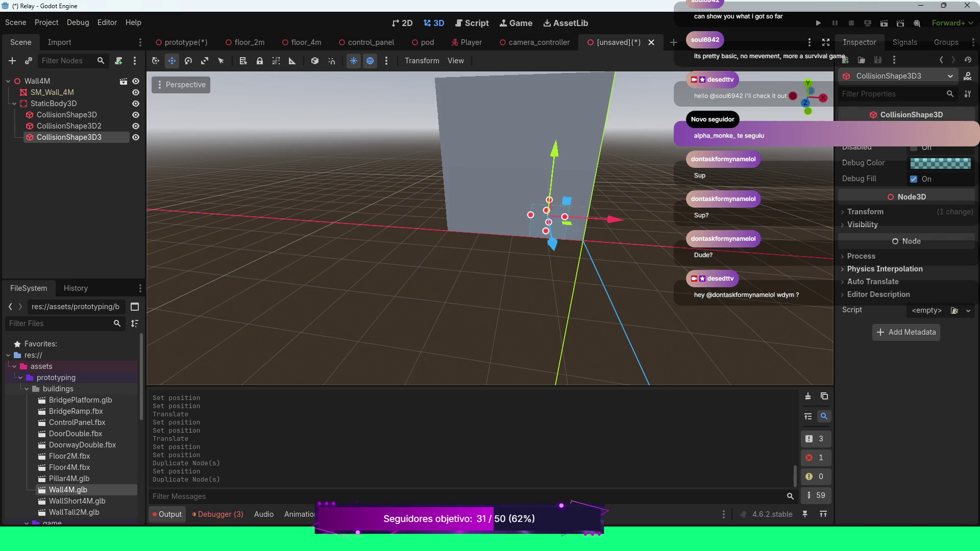
click(865, 212)
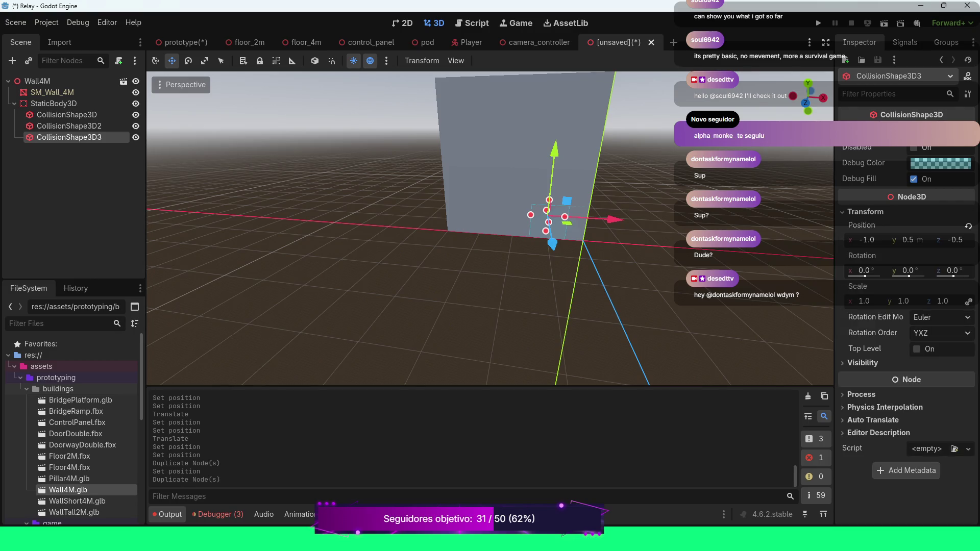
click(867, 240)
click(875, 240)
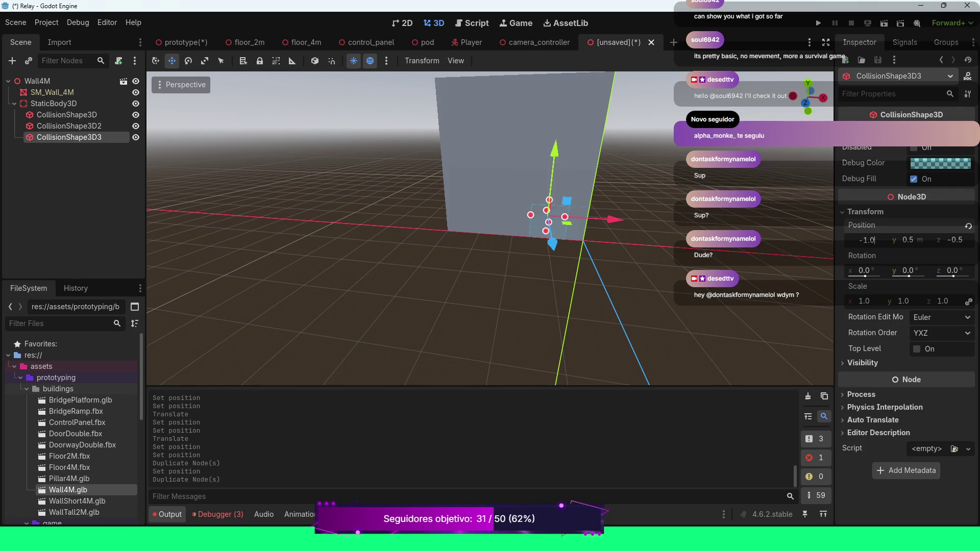
text(5)
key(Return)
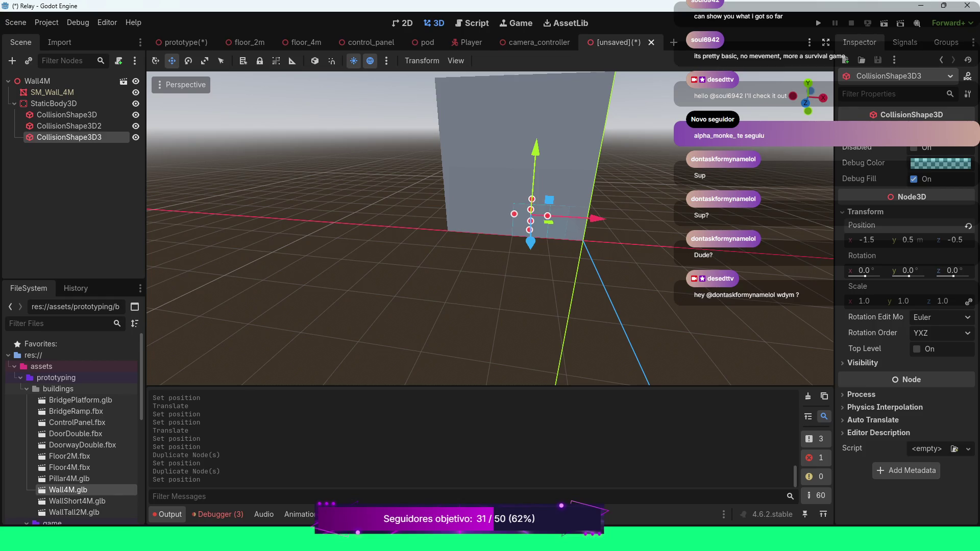
click(867, 240)
text(2)
key(Return)
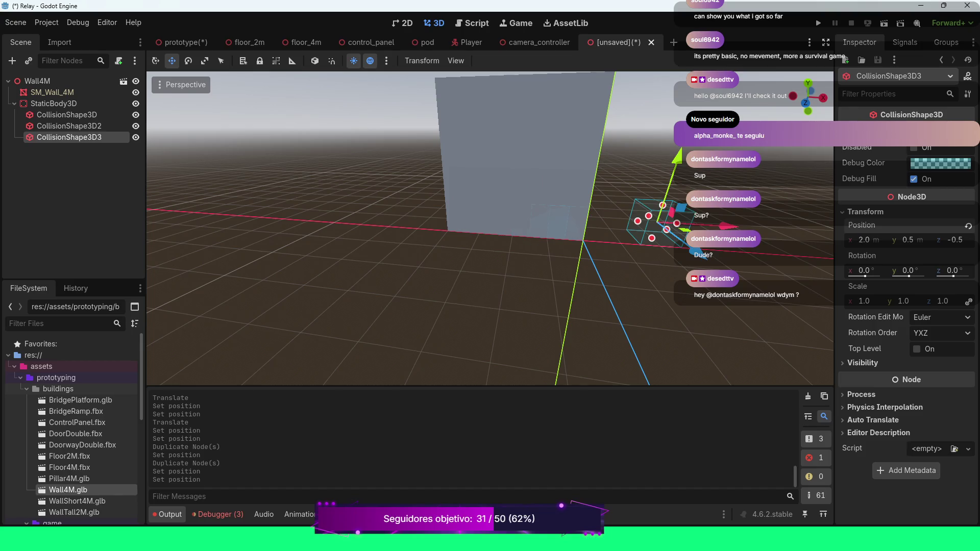
click(865, 240)
text(-)
key(Return)
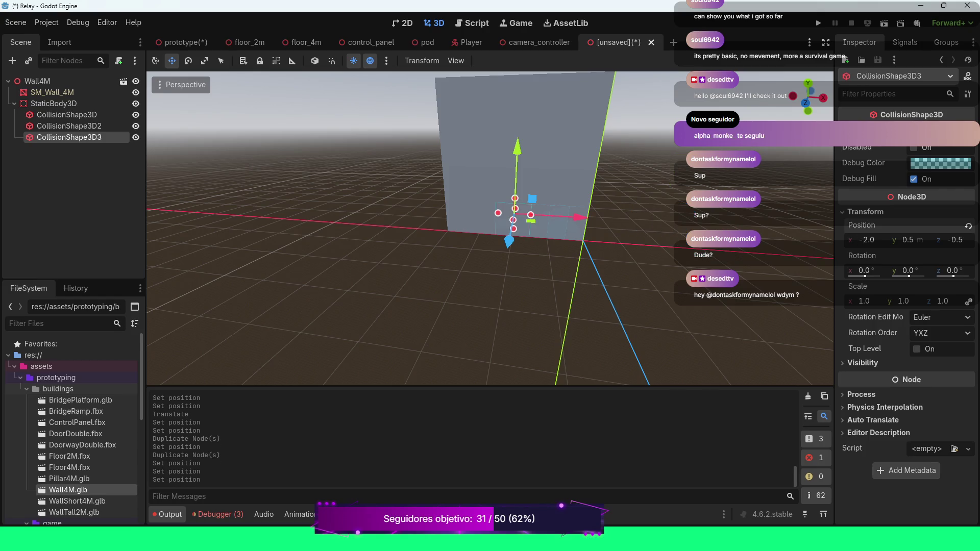
Compare the positions of the three collision boxes.
click(66, 126)
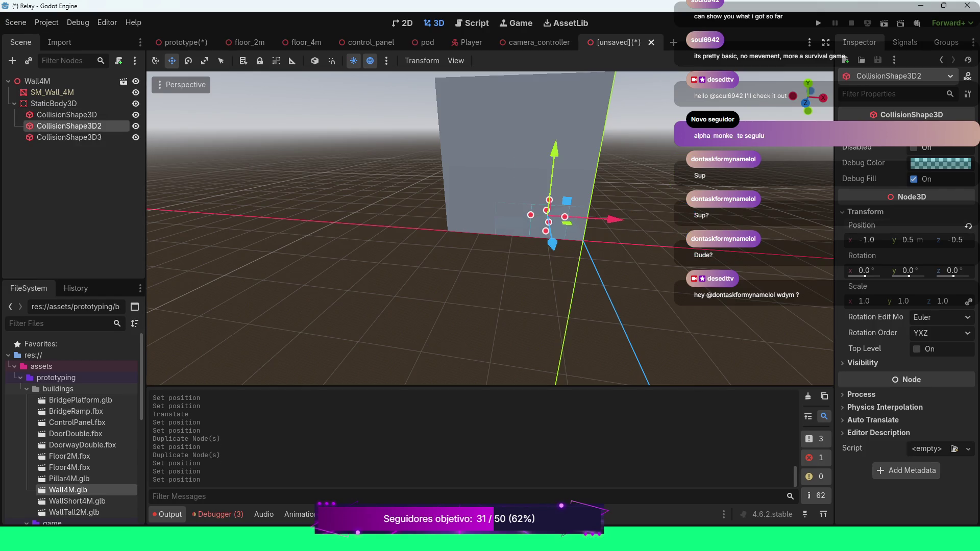
scroll(490, 230, up, 3)
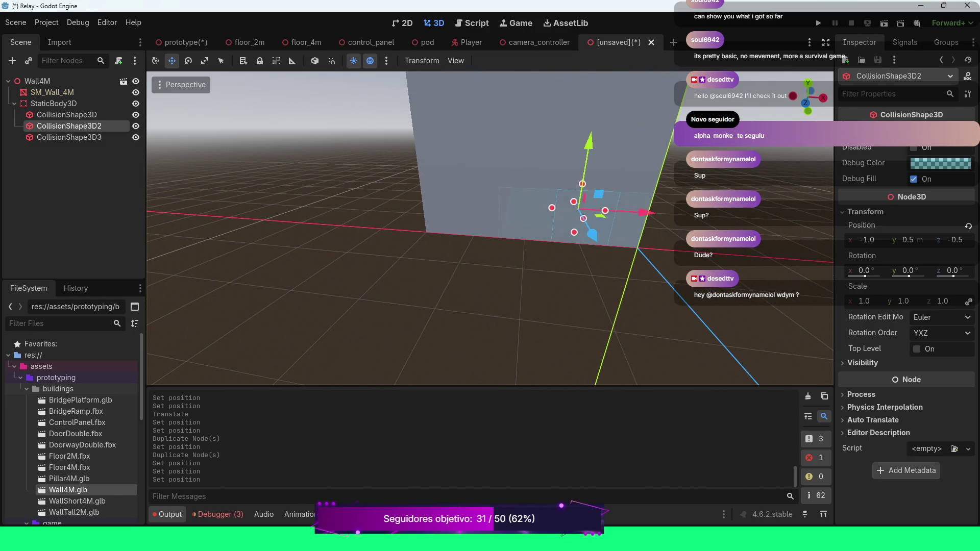
click(66, 114)
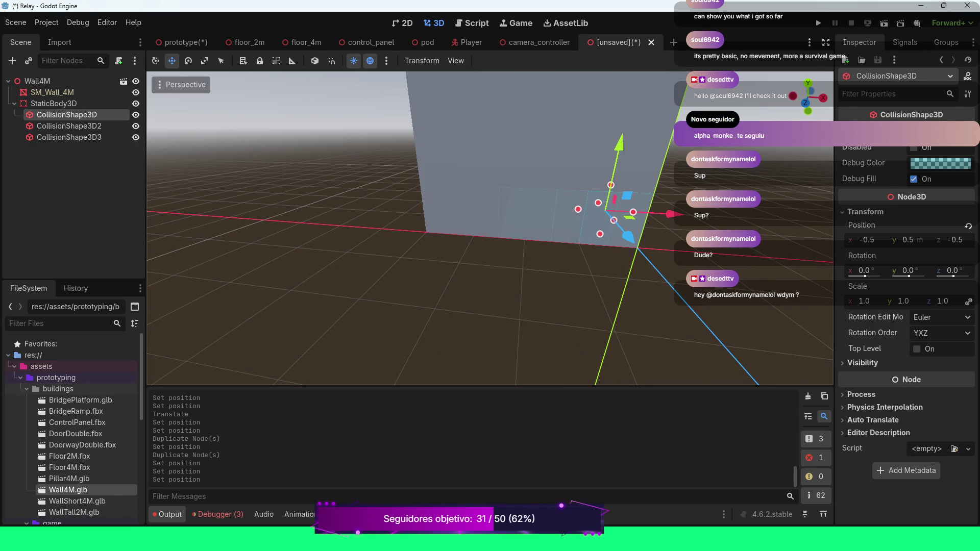
click(69, 125)
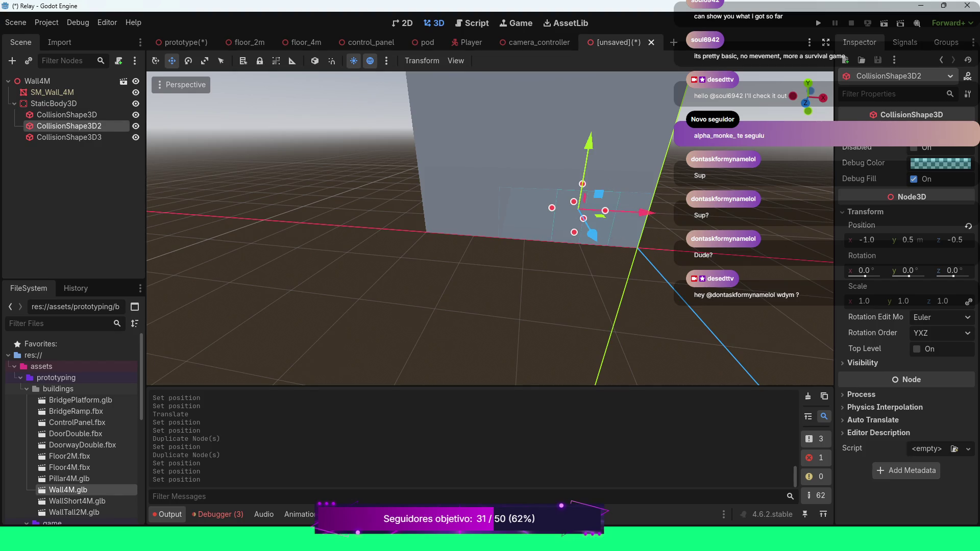
click(69, 137)
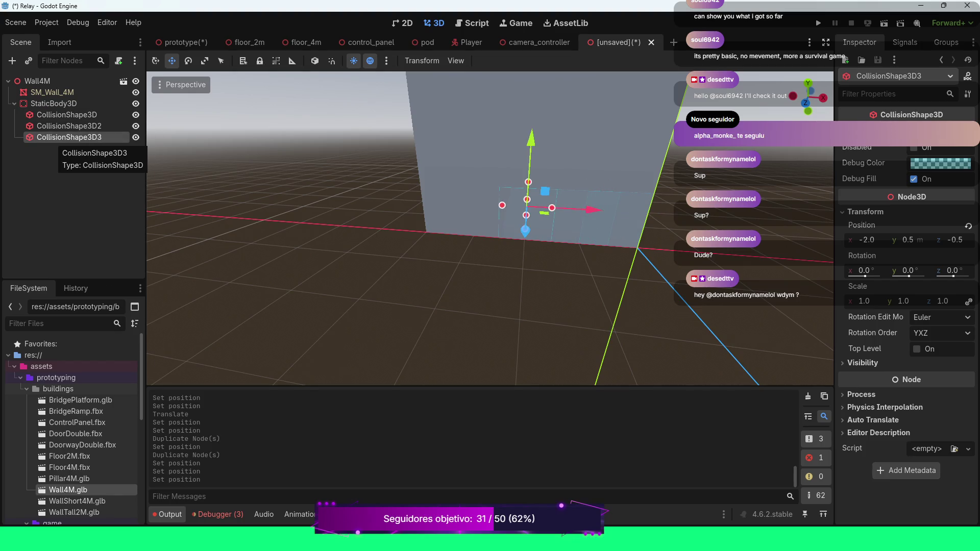
click(58, 116)
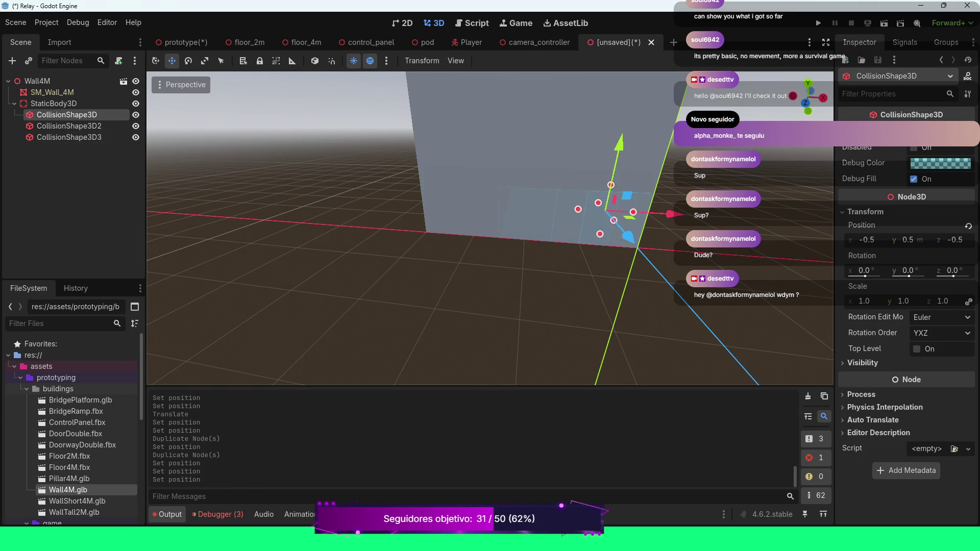
click(69, 137)
Move the third box to X -3.0 and the second box to X -2.0.
click(868, 240)
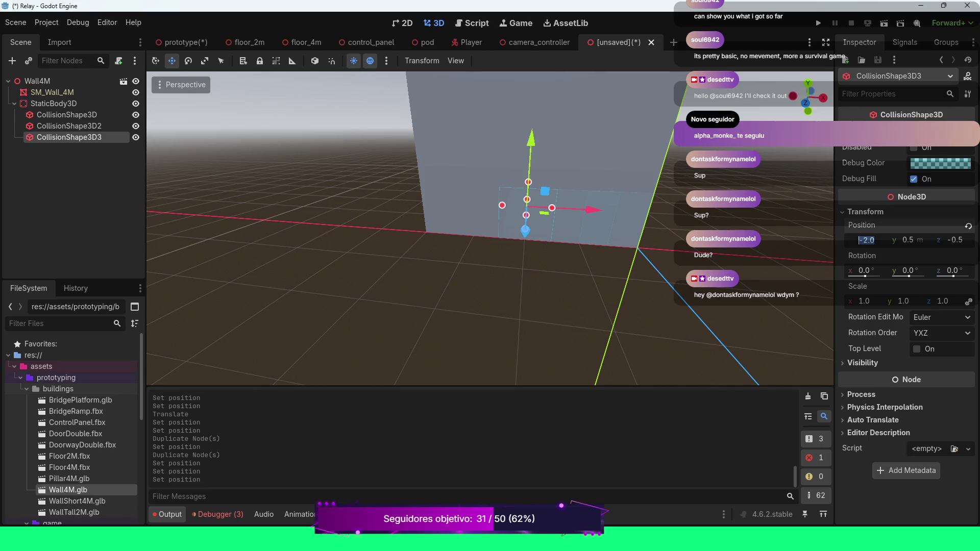
text(-3)
key(Return)
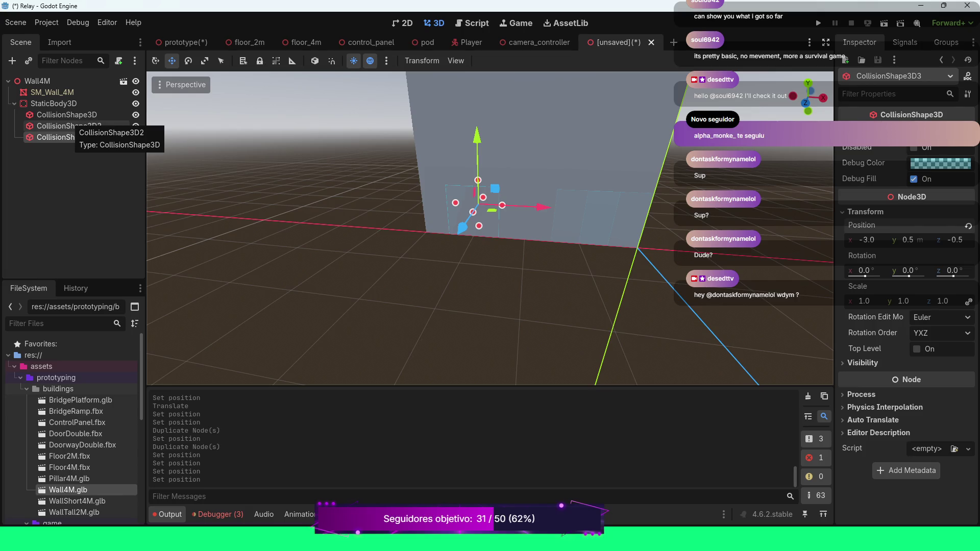
click(69, 126)
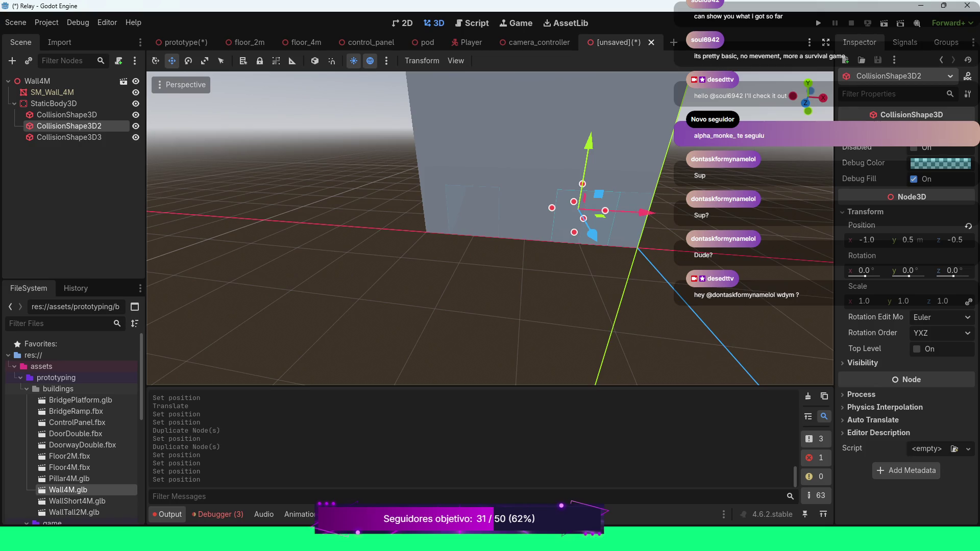
click(867, 240)
text(-2)
key(Return)
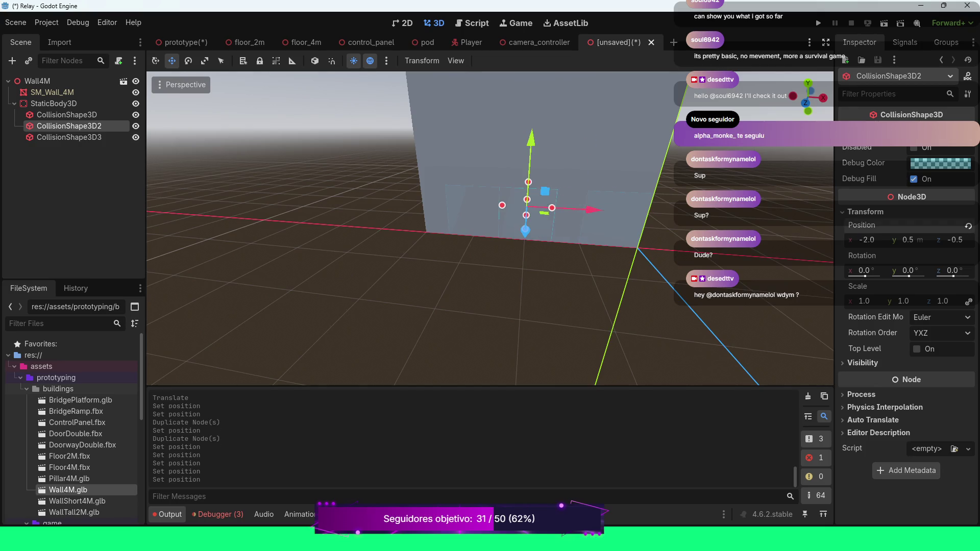
click(69, 137)
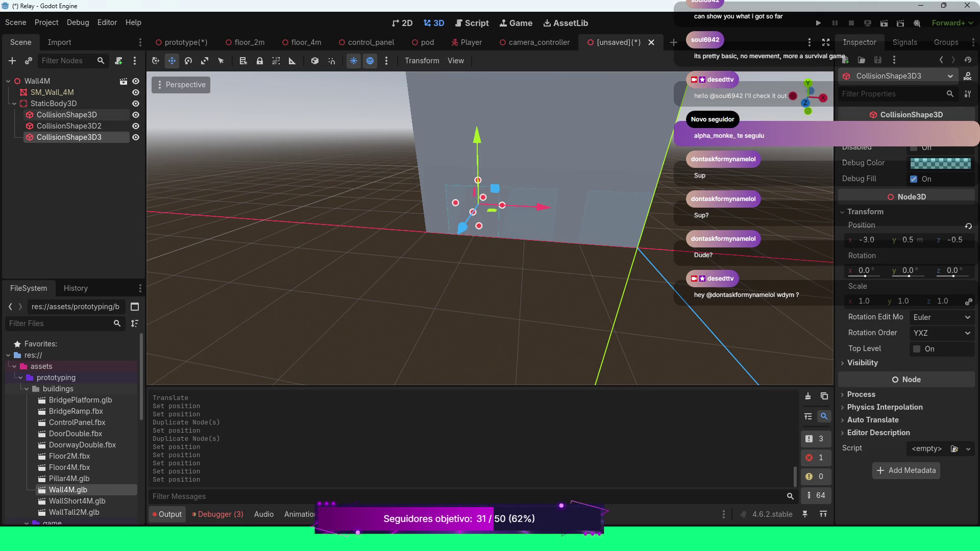
click(69, 114)
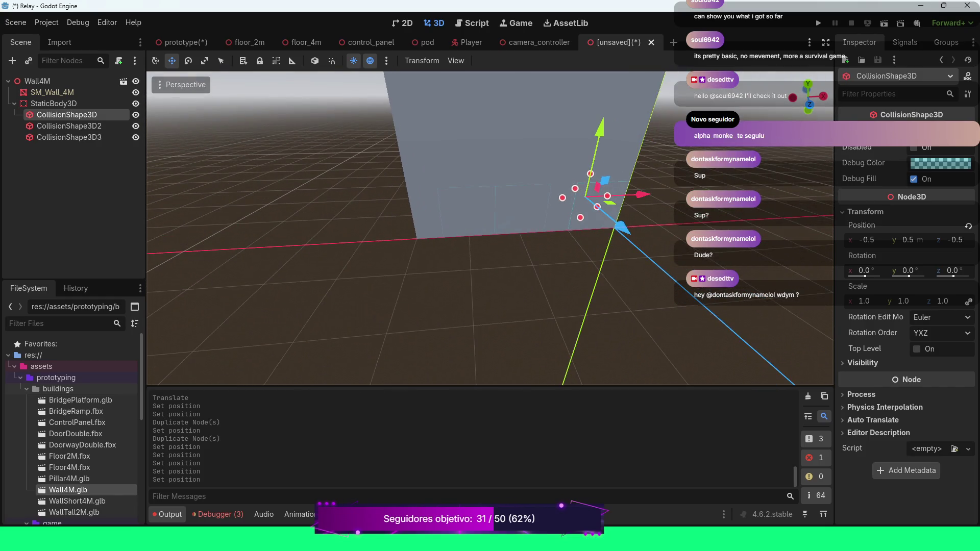
Keep CollisionShape3D at X -0.5 after trying -1.
click(866, 240)
text(-1)
key(Return)
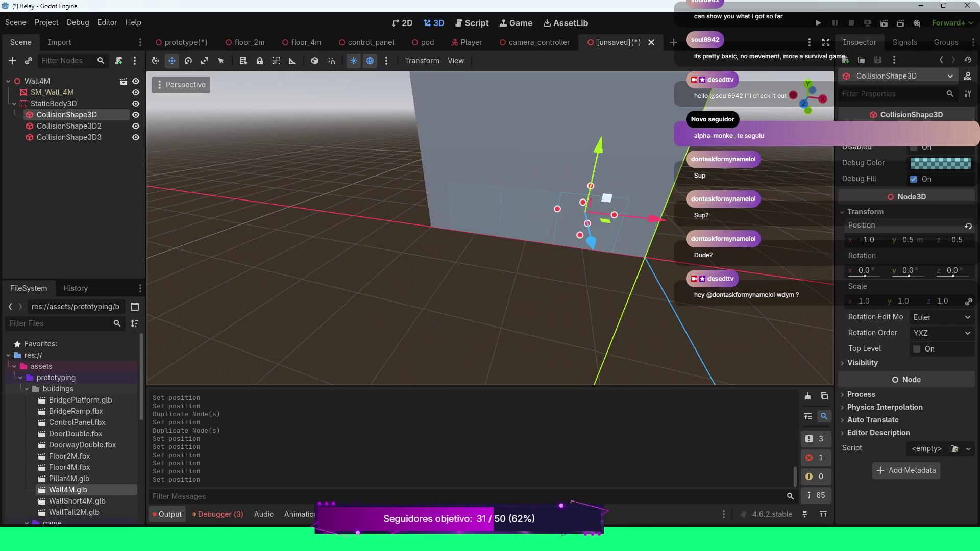
click(867, 240)
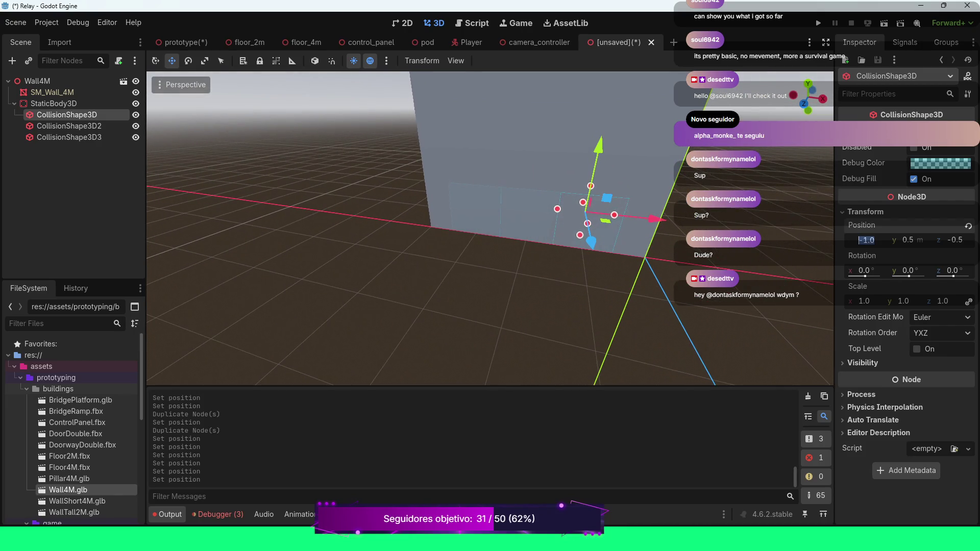
text(-0.5)
key(Return)
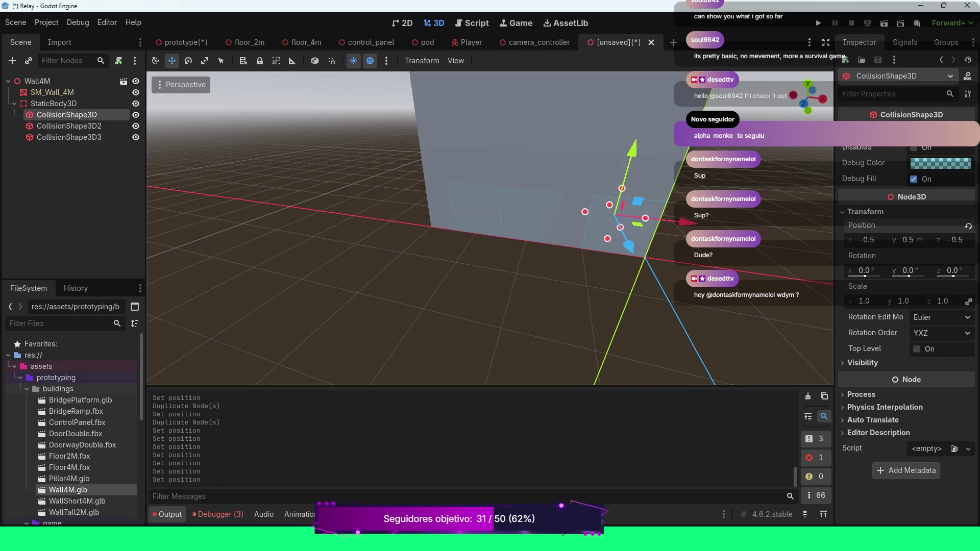
Move CollisionShape3D2 to X -1.5.
click(69, 126)
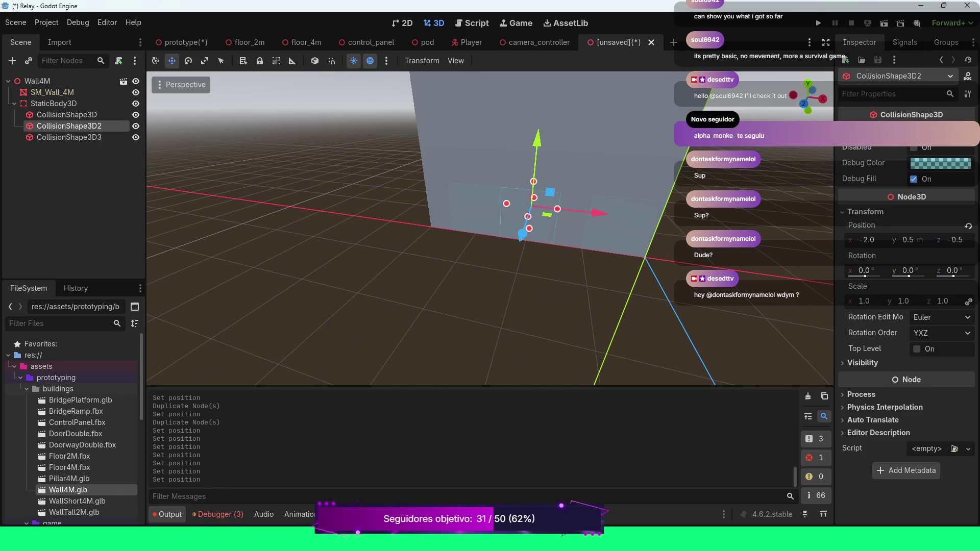
click(866, 240)
text(-1)
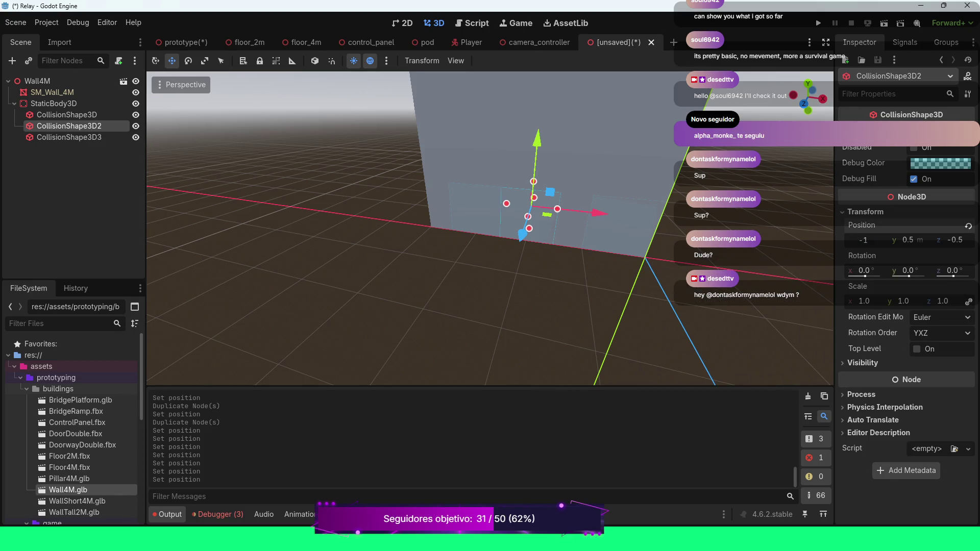
key(Return)
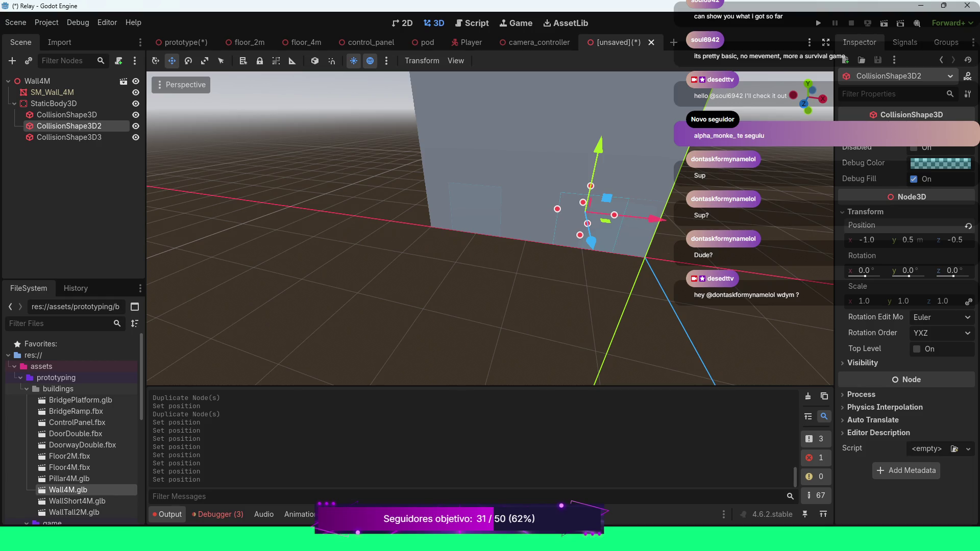
click(867, 240)
text(5)
key(Return)
scroll(491, 229, up, 3)
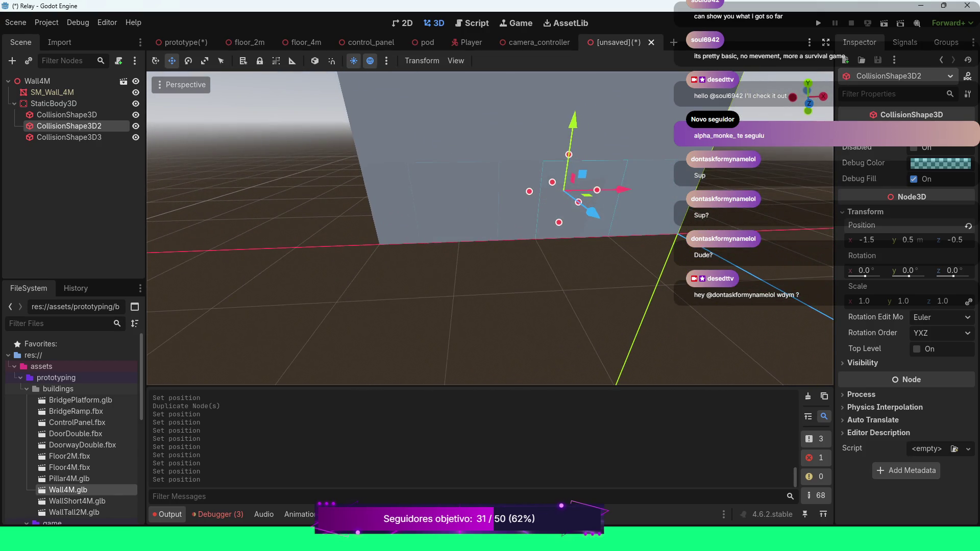
Move CollisionShape3D3 to X -2.5 and view the wall obliquely.
click(69, 137)
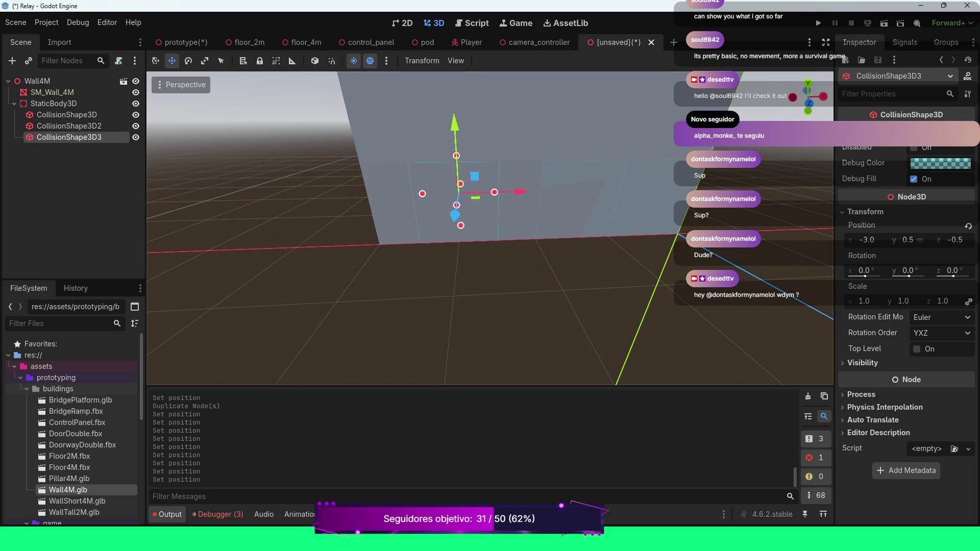
click(867, 240)
text(-)
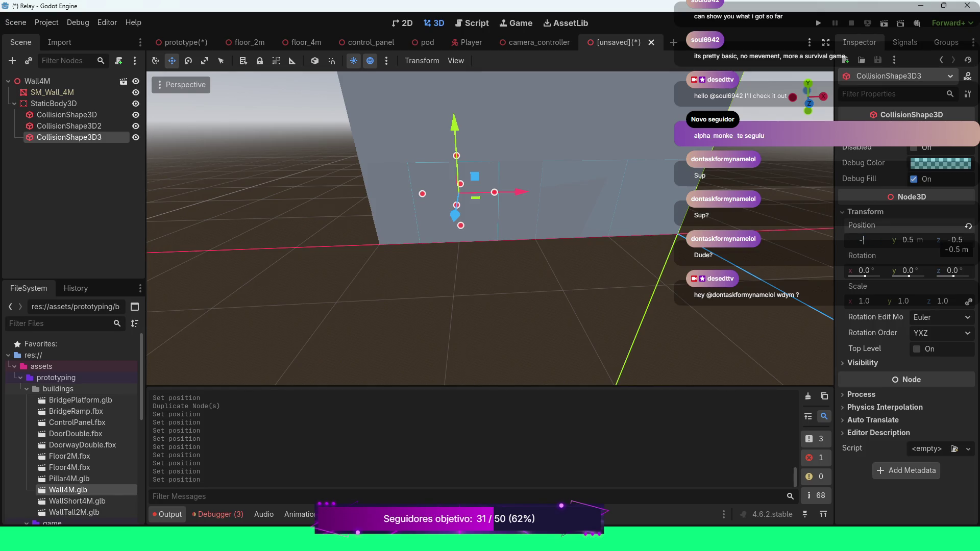
text(2.5)
key(Return)
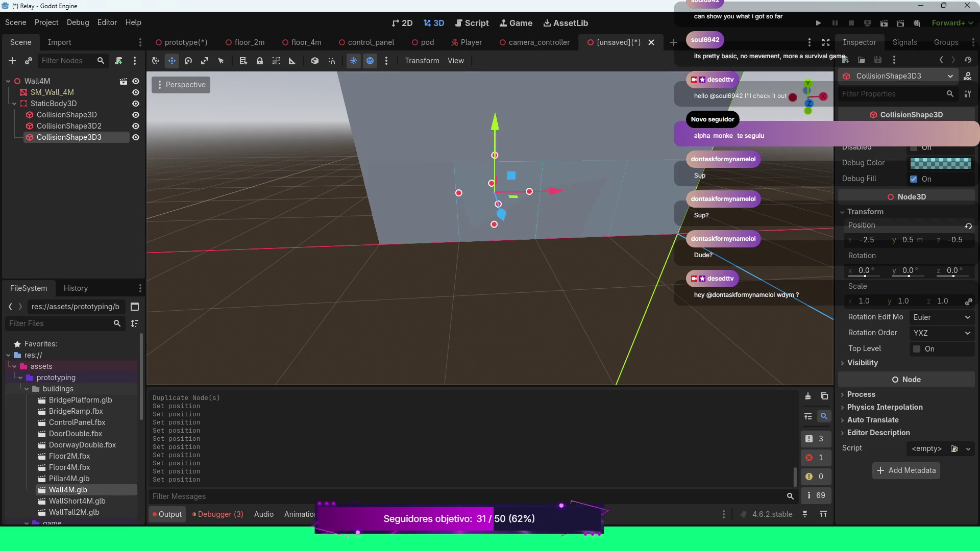
mouse_move(491, 230)
mouse_down()
mouse_move(587, 238)
mouse_move(559, 212)
mouse_move(511, 255)
mouse_move(475, 258)
mouse_up()
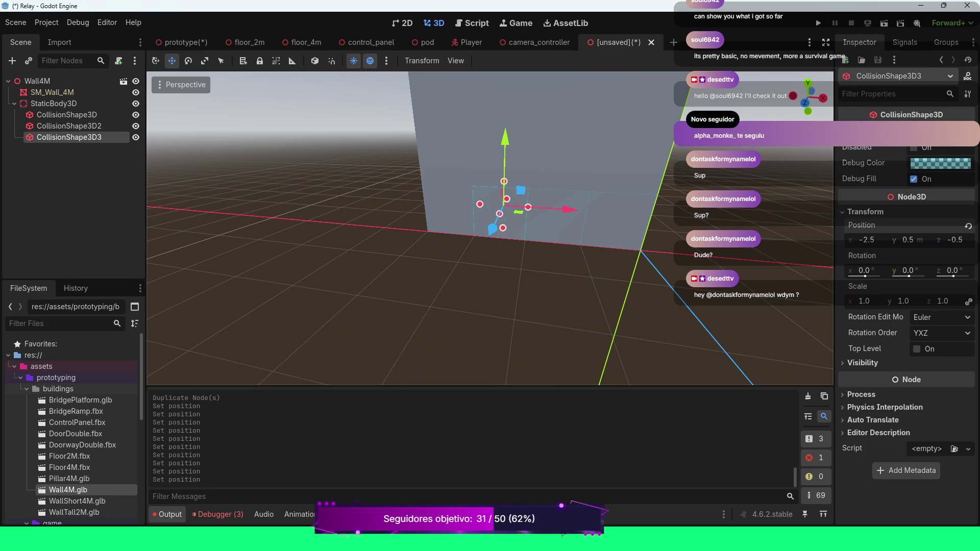
Duplicate CollisionShape3D3 and set the copy's X position to -3.5.
key(ctrl+d)
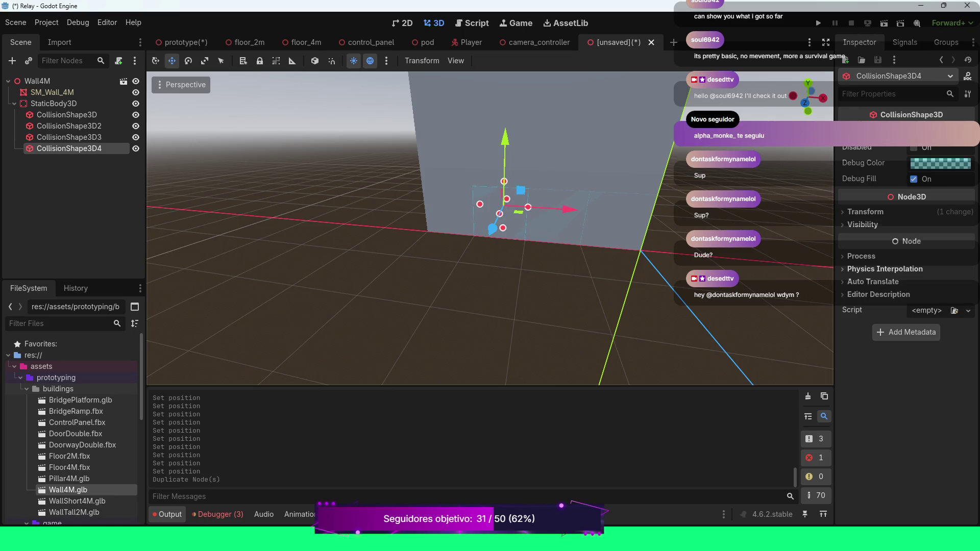
click(865, 211)
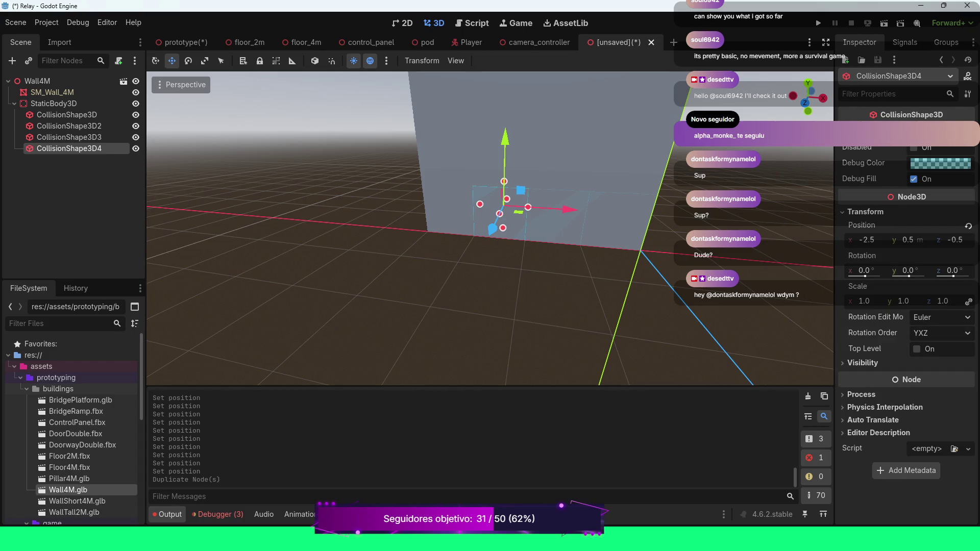
click(867, 240)
text(-3.5)
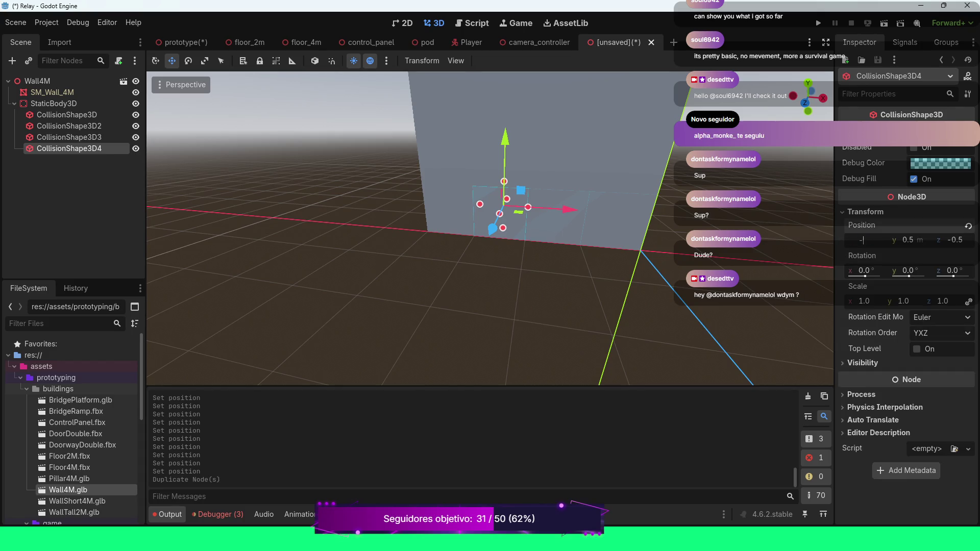
key(Return)
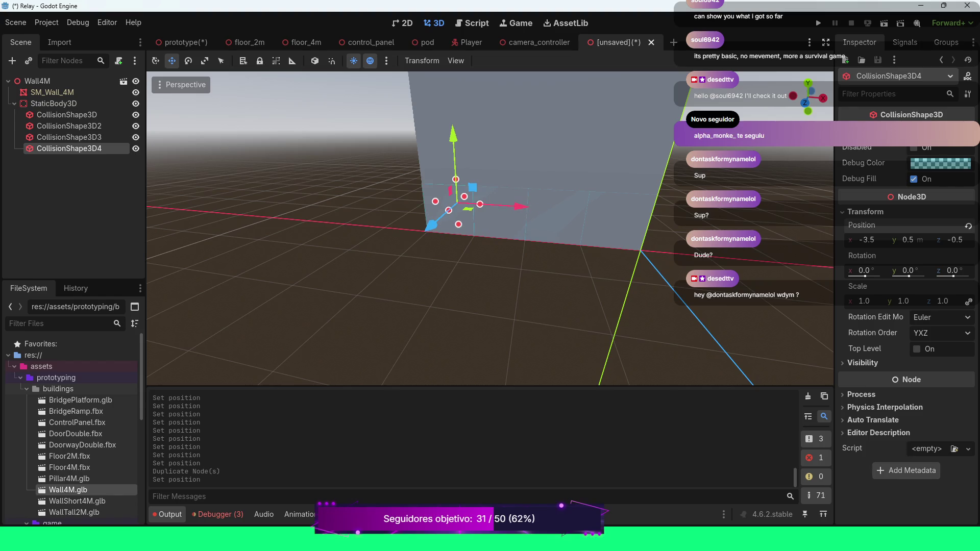
Select all four collision shapes together in the Scene tree.
scroll(490, 229, down, 5)
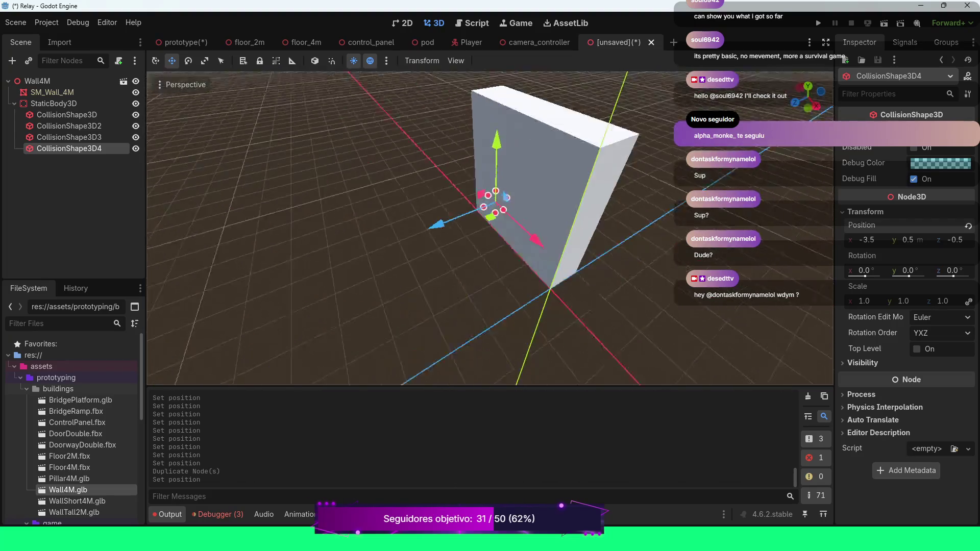
scroll(490, 230, up, 3)
scroll(490, 229, left, 5)
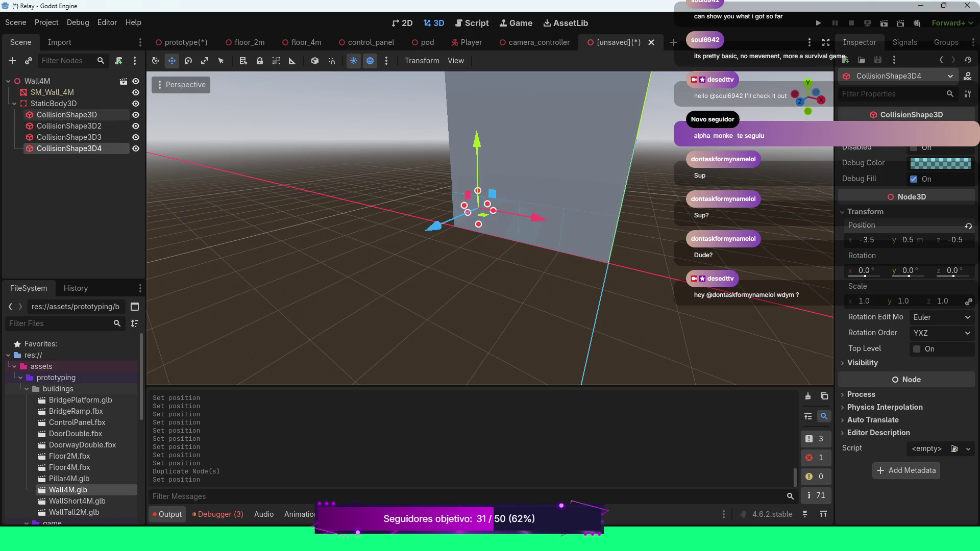
click(97, 115)
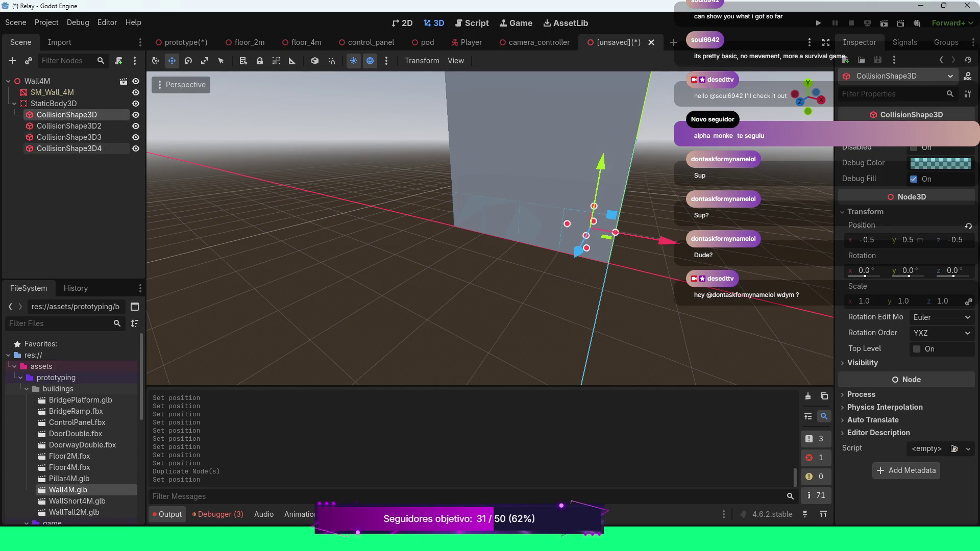
shift+click(76, 148)
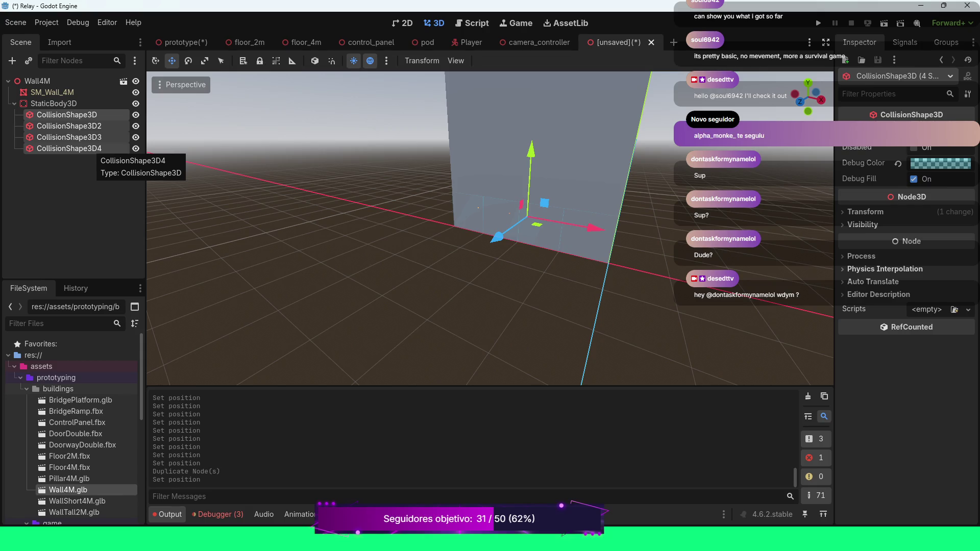
Duplicate the four selected collision boxes and set the copies' Position Y to 1.5.
key(ctrl+d)
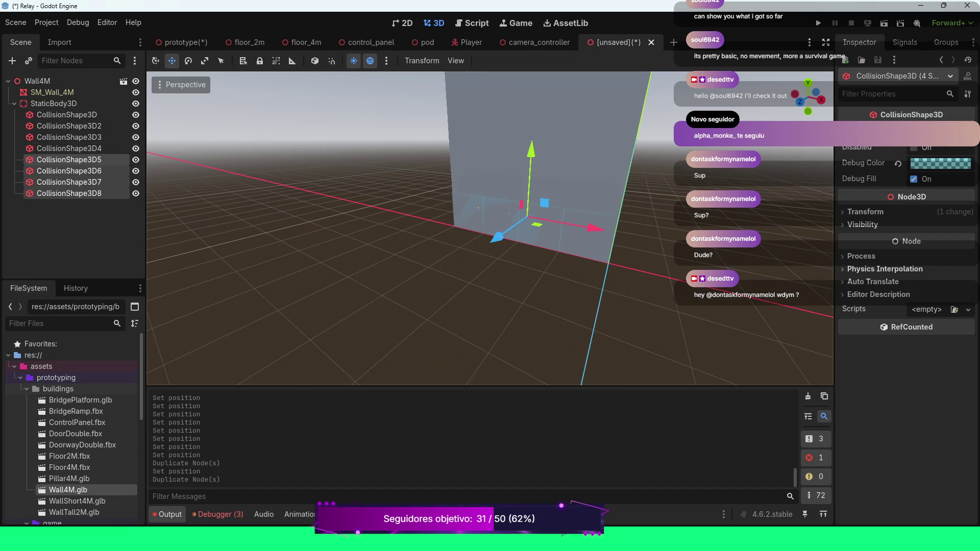
click(866, 211)
click(908, 240)
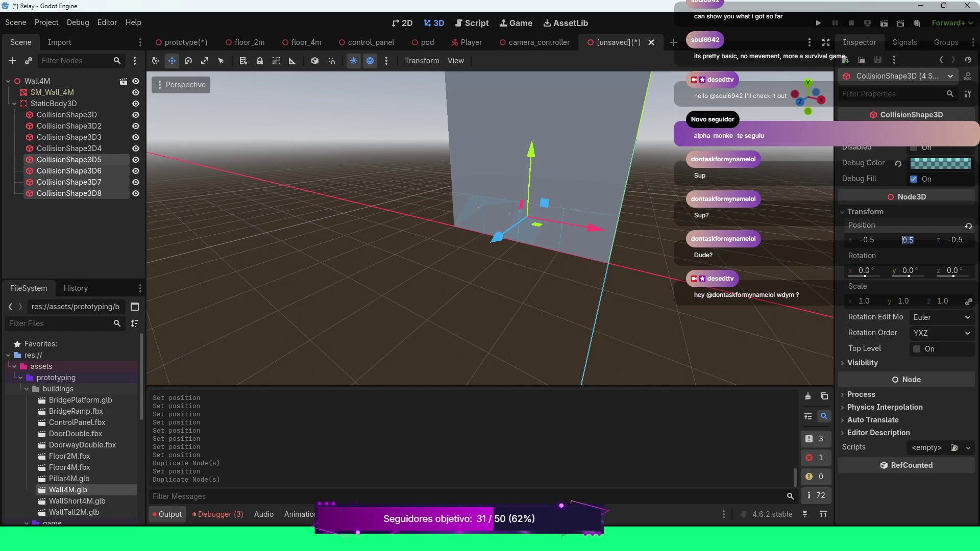
text(1.5)
key(Return)
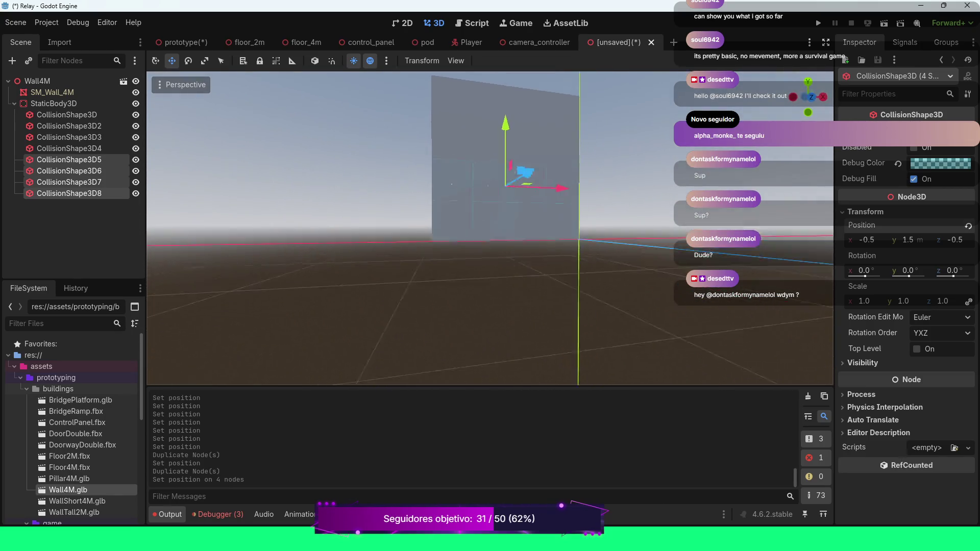
scroll(490, 229, up, 2)
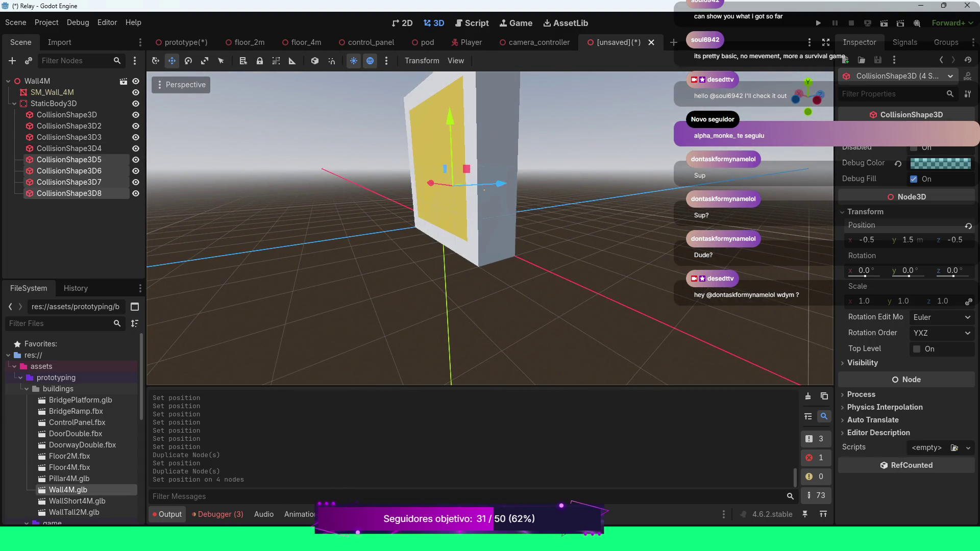
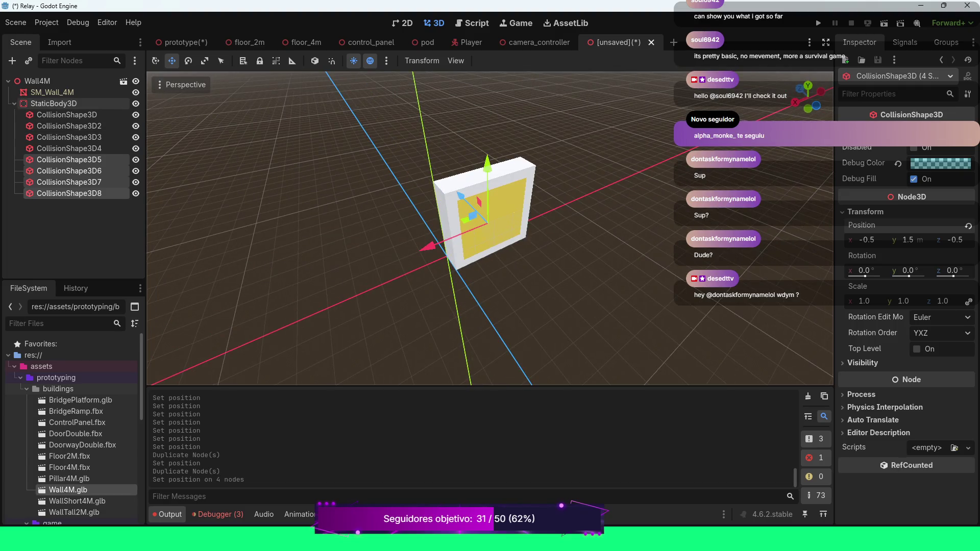
Save the Wall4M root as wall_4m.tscn in res://scenes/buildings, then return to the prototype level.
click(14, 103)
click(37, 81)
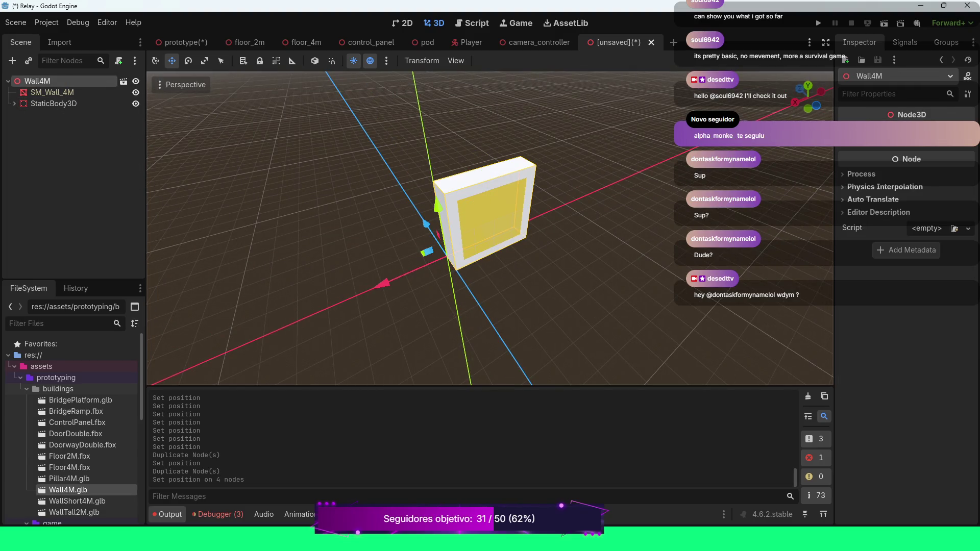
key(ctrl+s)
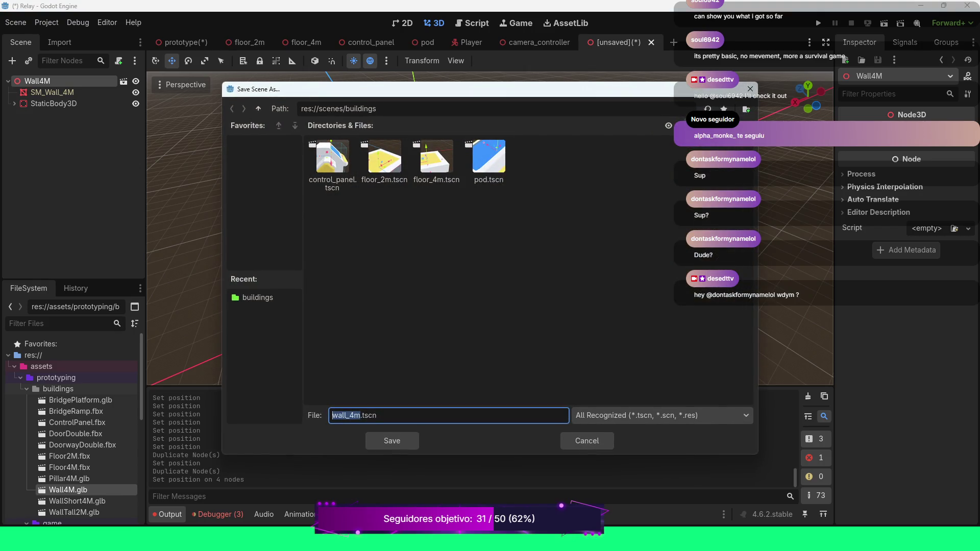
click(392, 440)
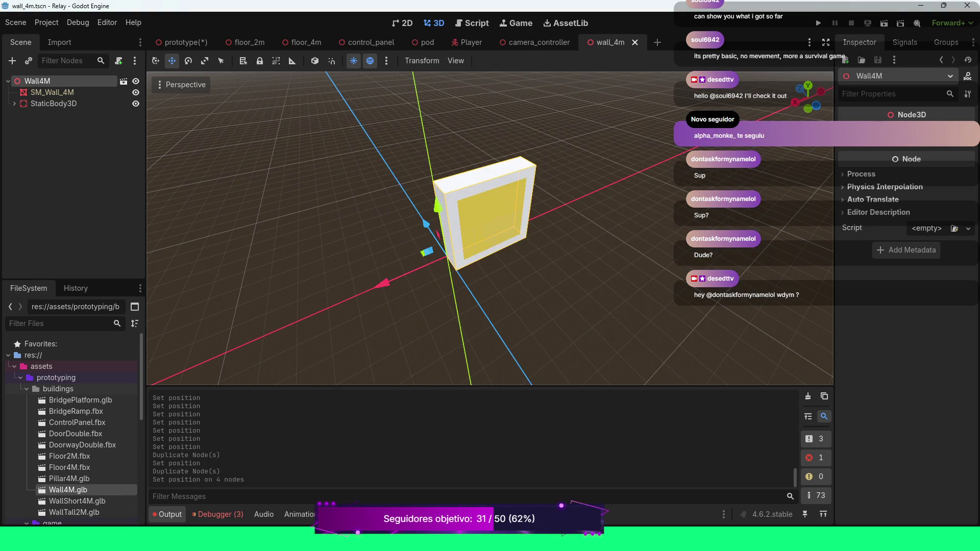
click(186, 42)
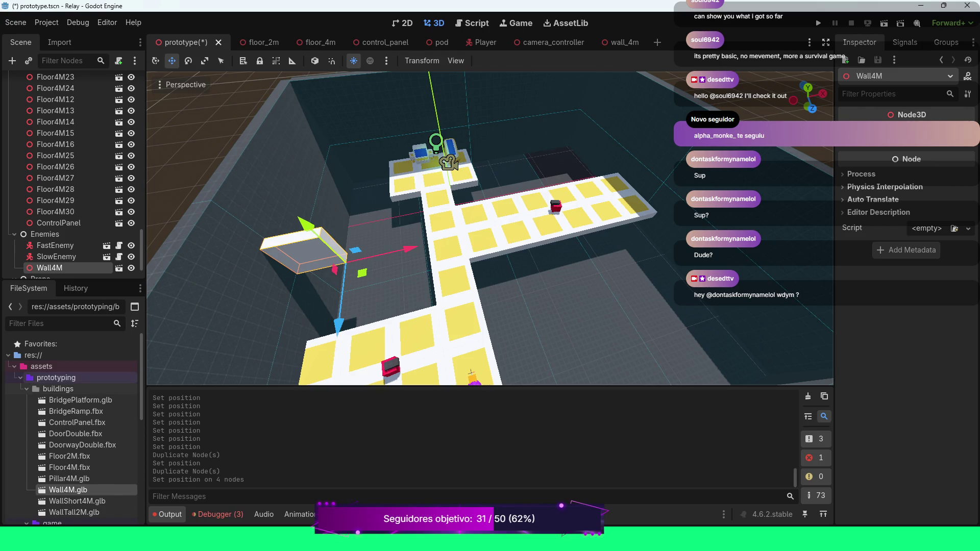
Collapse the prototyping assets folder and expand scenes/buildings in the FileSystem.
click(21, 378)
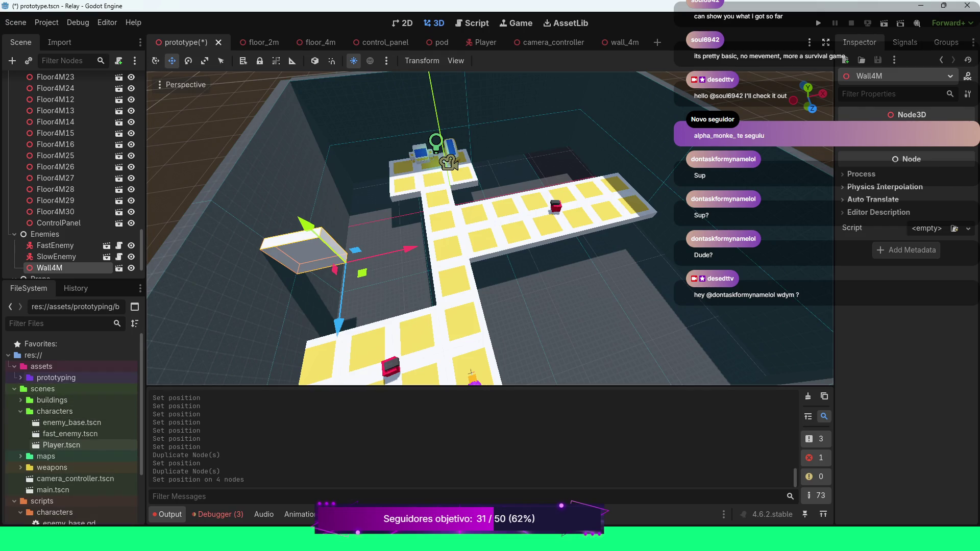
click(21, 401)
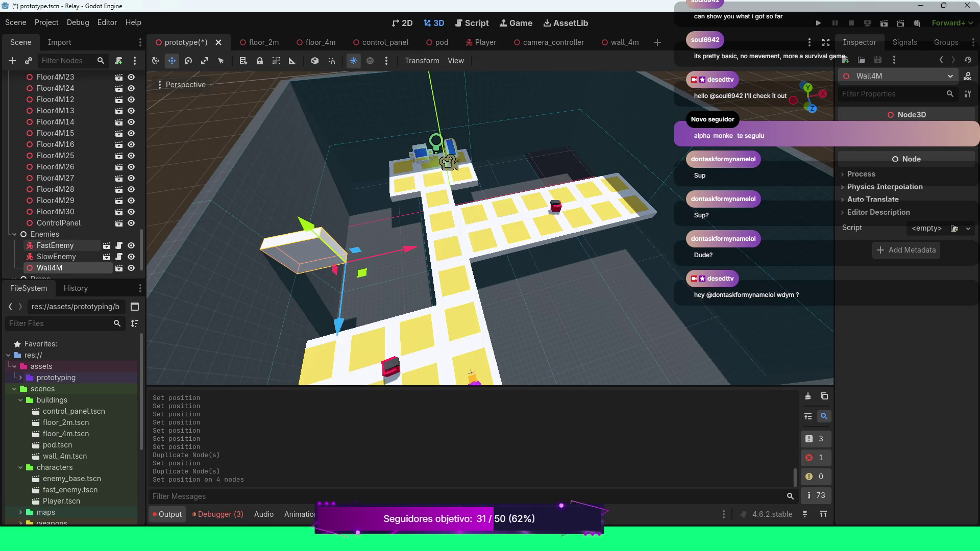
scroll(61, 235, down, 1)
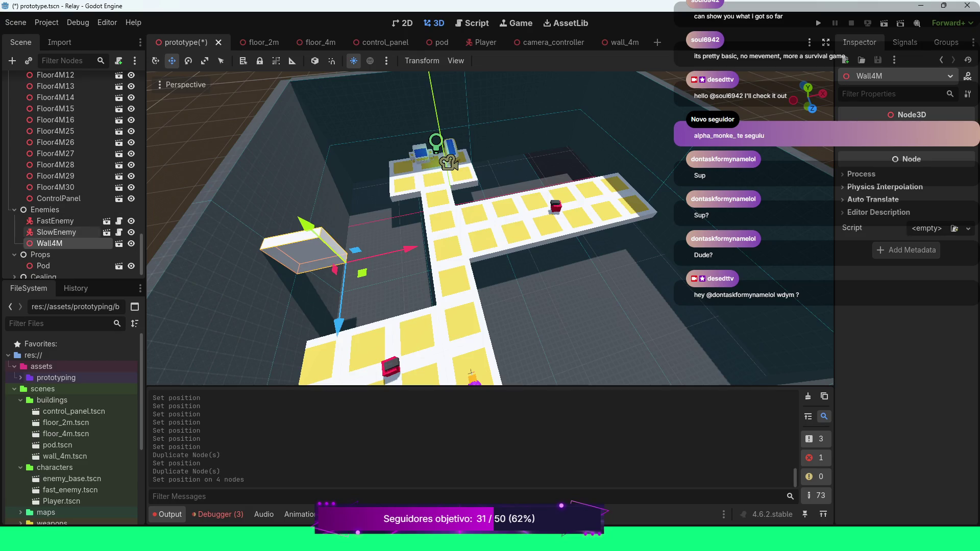
Delete the old Wall4M node from the level and select the Walls group.
click(56, 233)
click(49, 243)
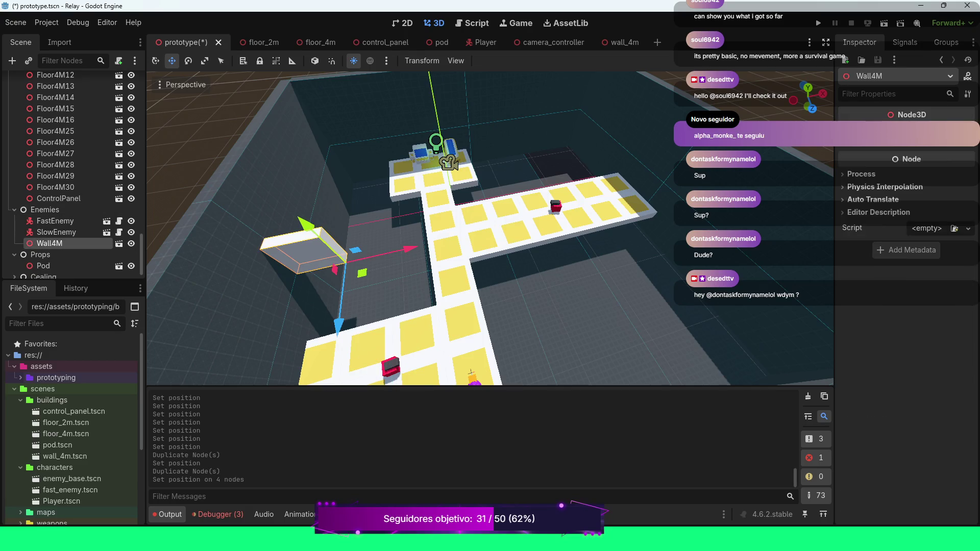
key(Delete)
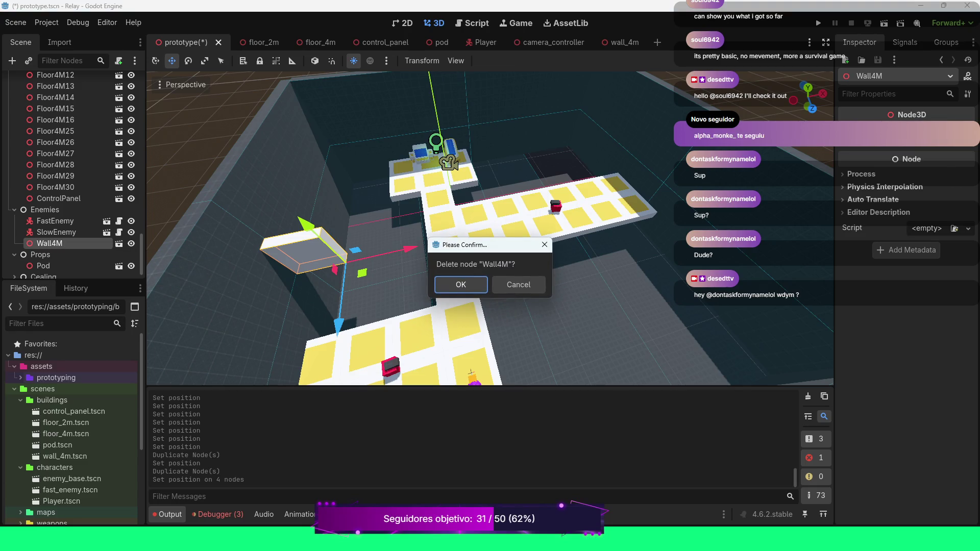
key(Return)
scroll(77, 204, up, 10)
scroll(97, 204, up, 10)
scroll(76, 194, up, 10)
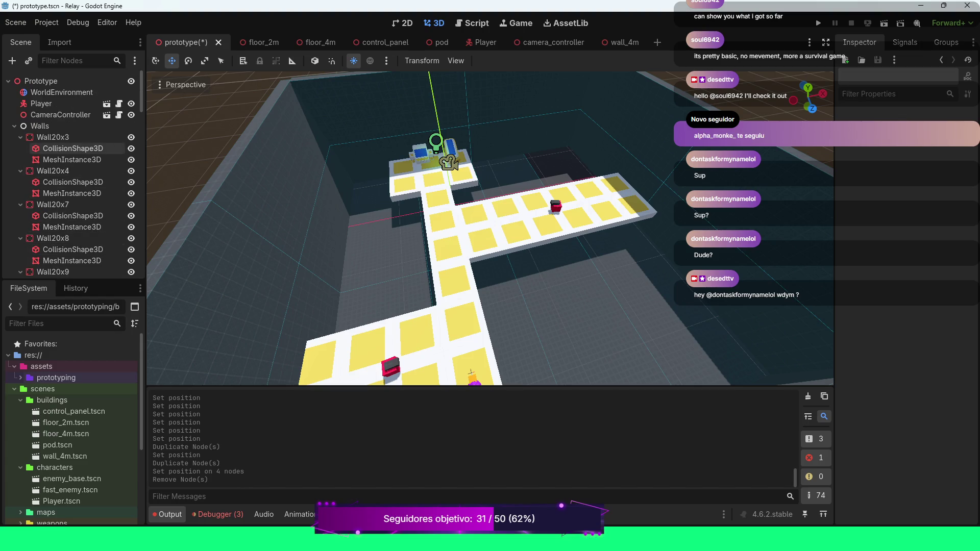
click(39, 125)
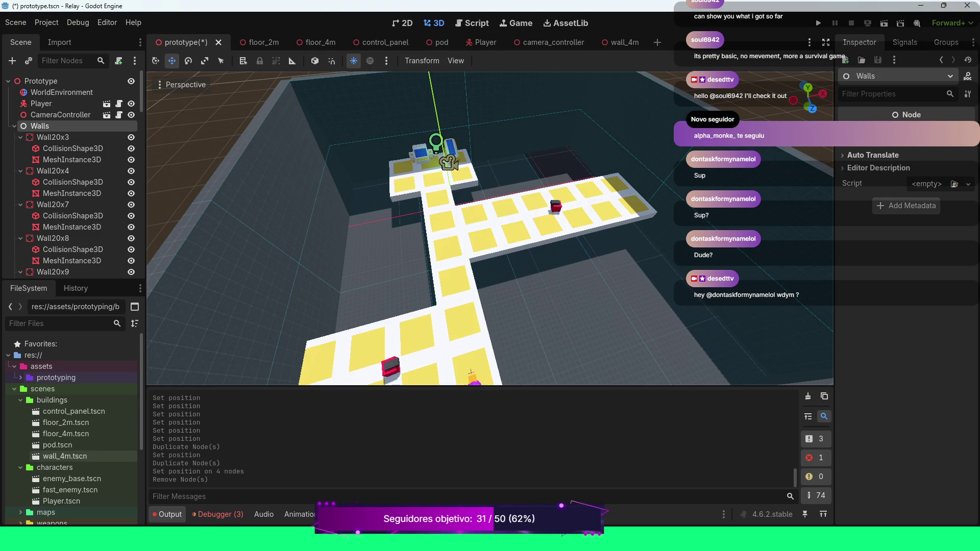
Add wall_4m.tscn under Walls, turn it 90° on Y and move it to the corridor end.
mouse_move(66, 456)
mouse_down()
mouse_move(41, 84)
mouse_move(46, 119)
mouse_up()
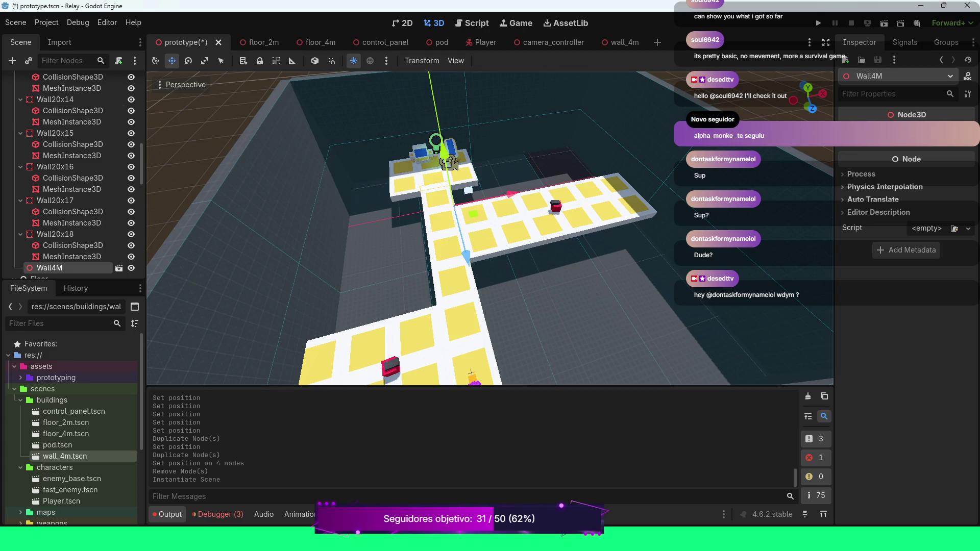
drag(490, 230, 654, 227)
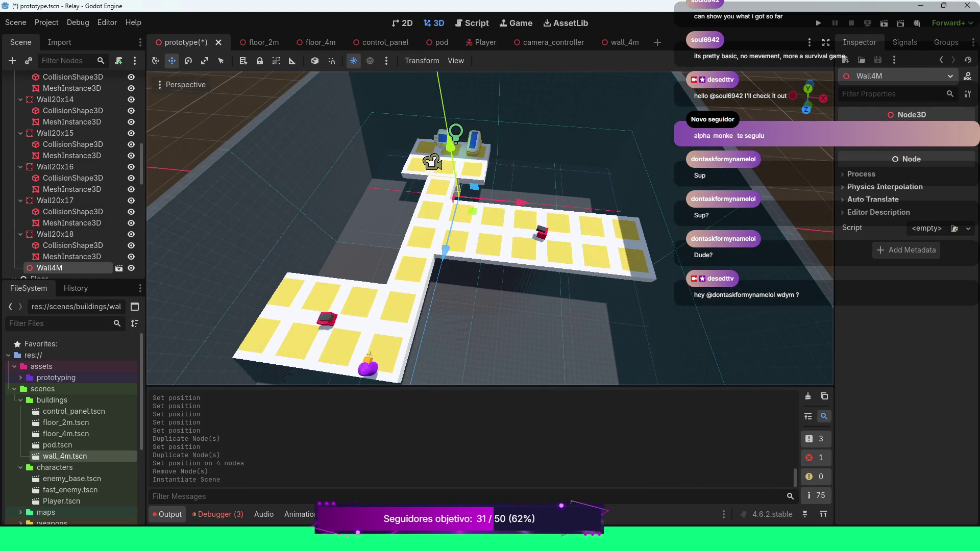
mouse_move(445, 249)
mouse_down()
mouse_move(432, 305)
mouse_move(422, 279)
mouse_up()
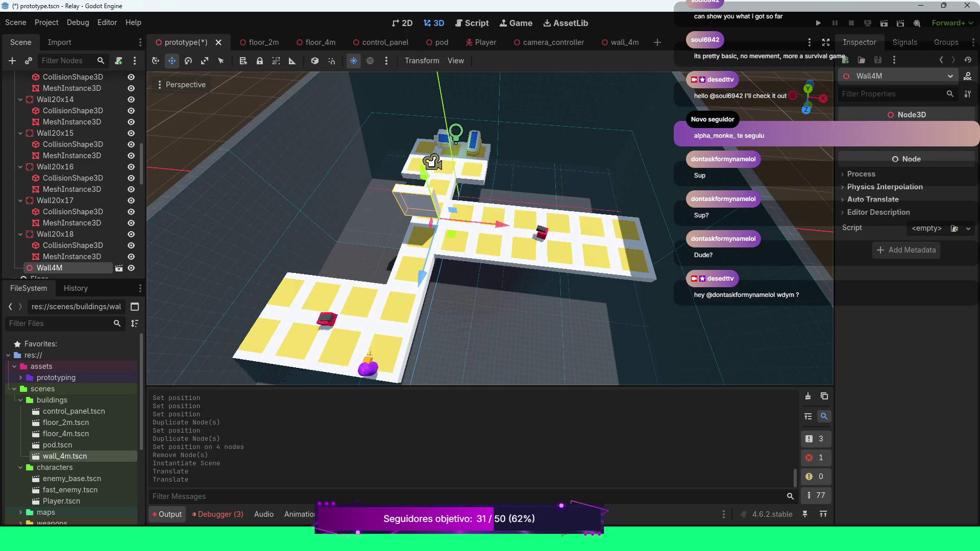
mouse_move(459, 224)
mouse_down()
mouse_move(750, 250)
mouse_move(740, 249)
mouse_up()
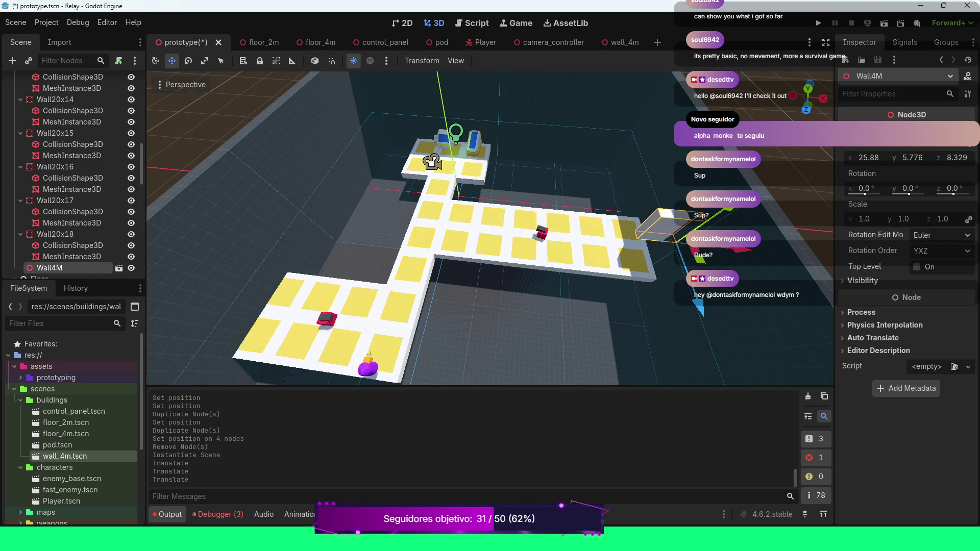
mouse_move(907, 188)
mouse_down()
mouse_move(868, 188)
mouse_move(951, 194)
mouse_up()
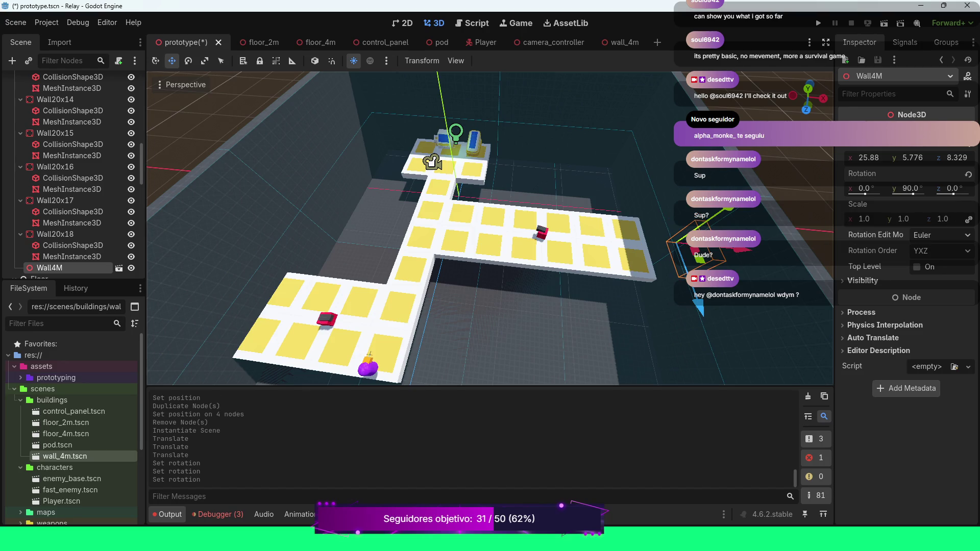
drag(740, 249, 717, 250)
drag(677, 312, 669, 286)
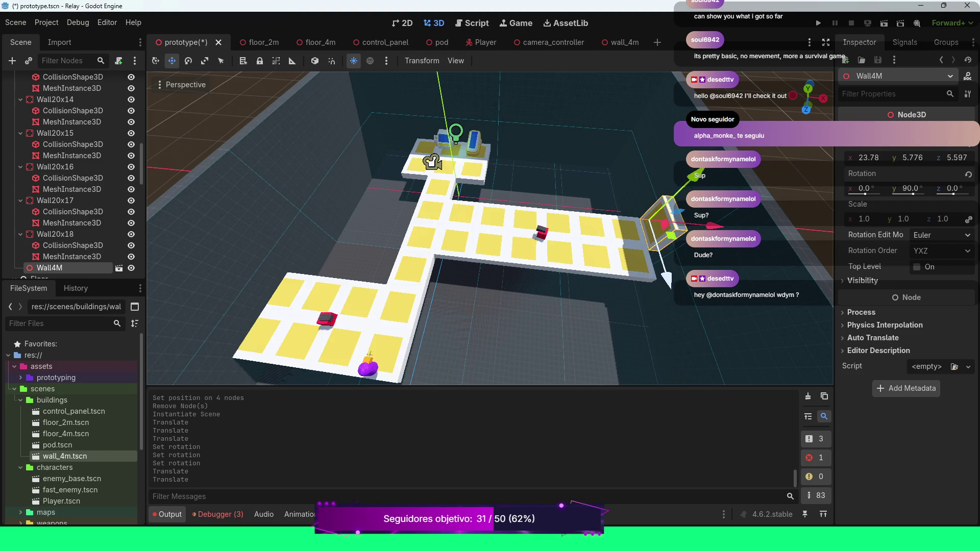
Raise the wall to Y position 4 and push it outward along X.
scroll(669, 287, up, 3)
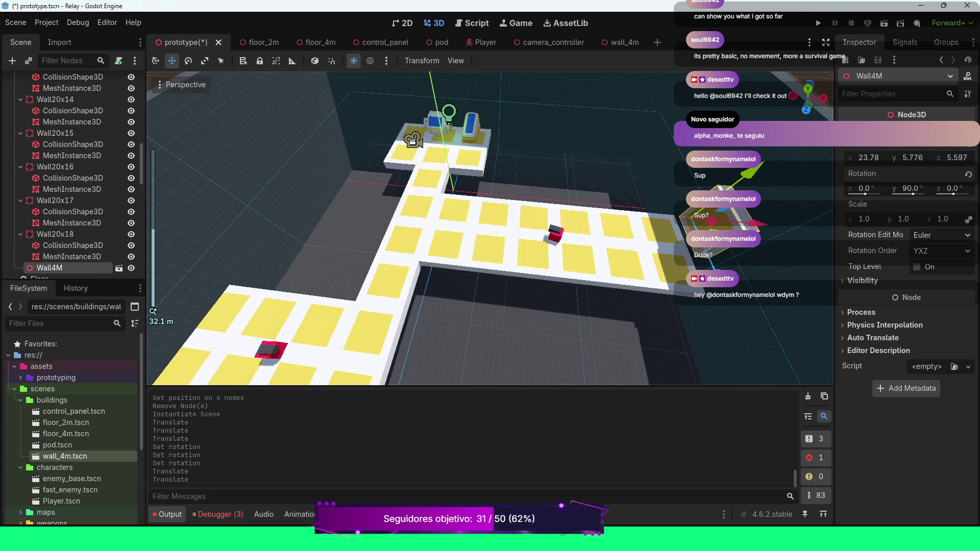
click(913, 158)
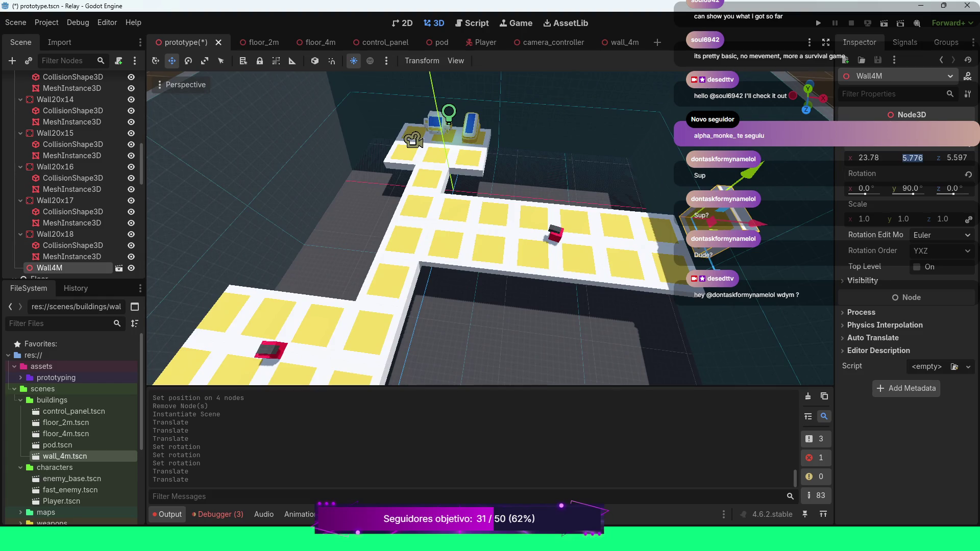
text(4)
key(Return)
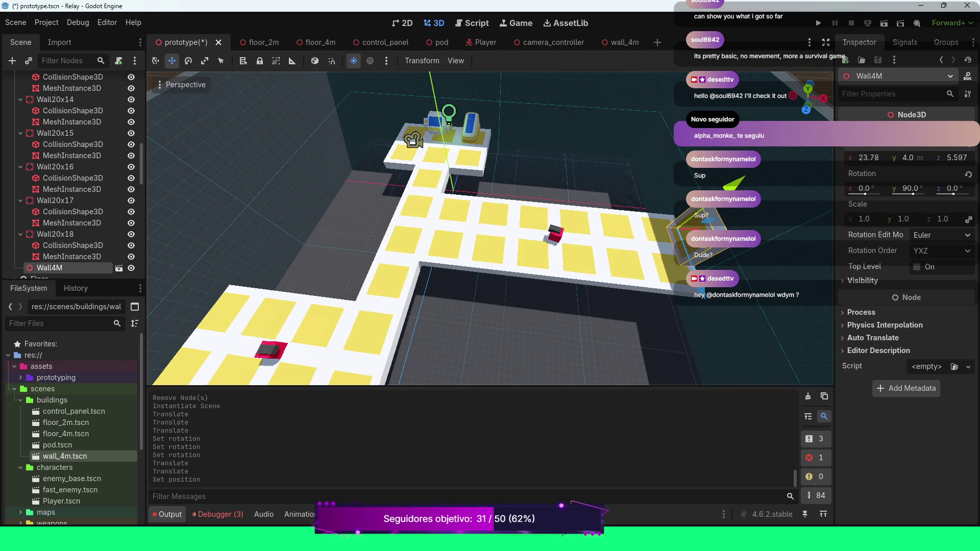
drag(491, 230, 360, 219)
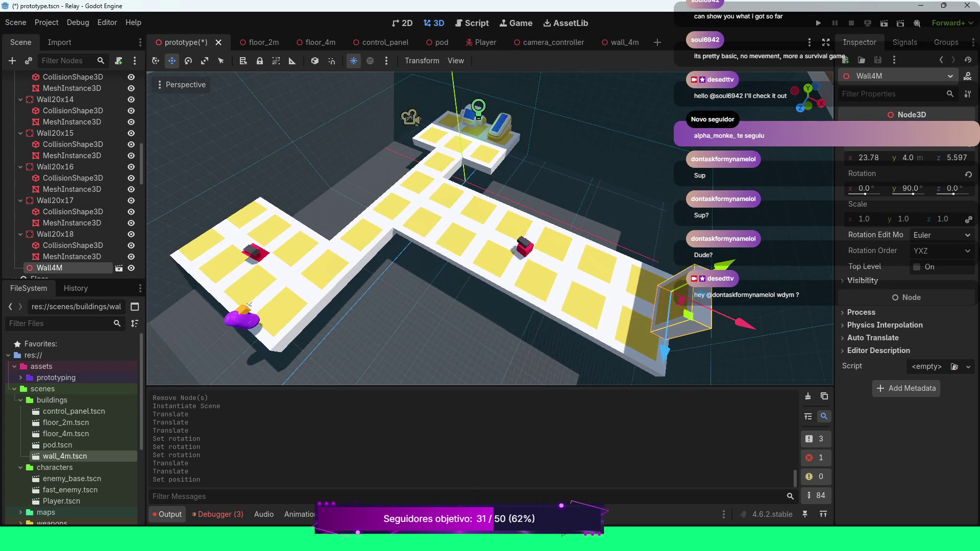
drag(744, 323, 766, 335)
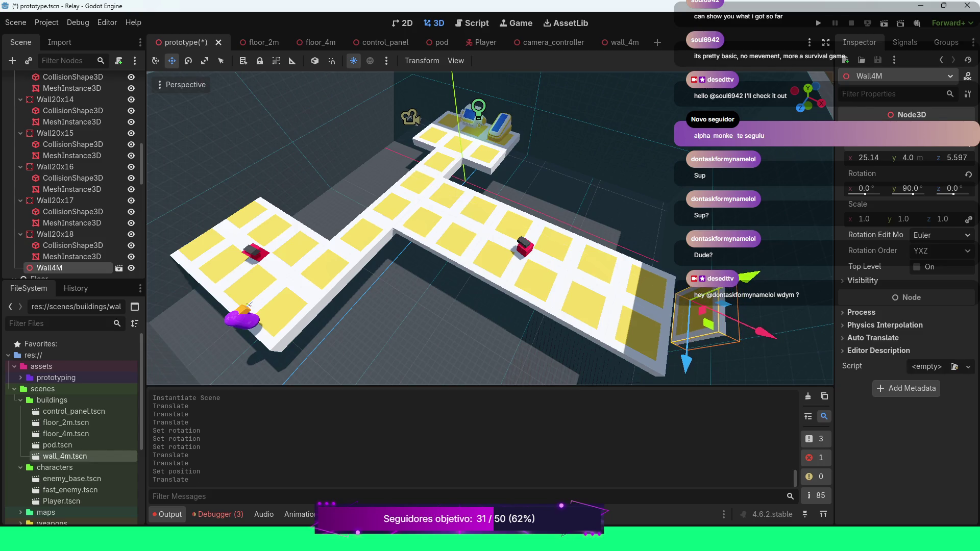
key(KP_7)
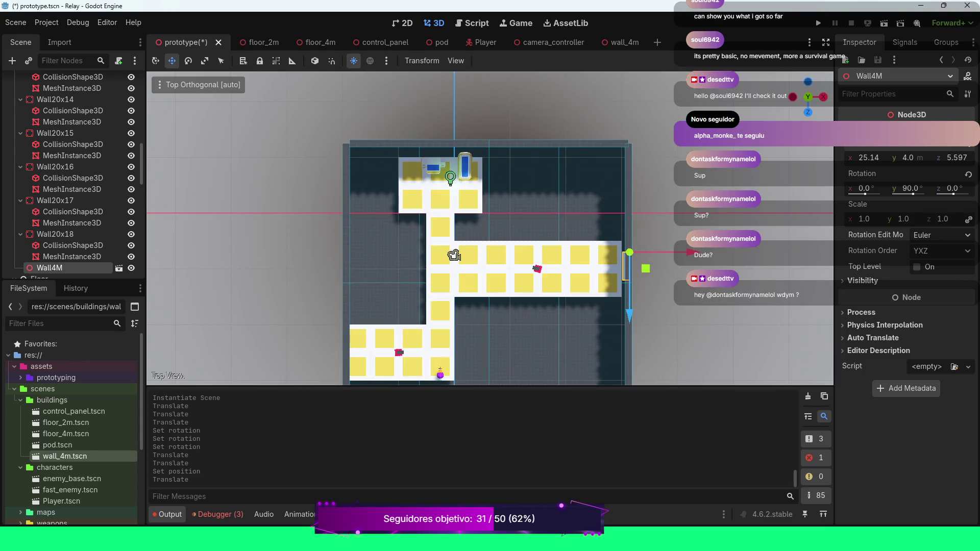
Frame the new wall and set its position to X 25 and Z 4.
scroll(490, 228, up, 5)
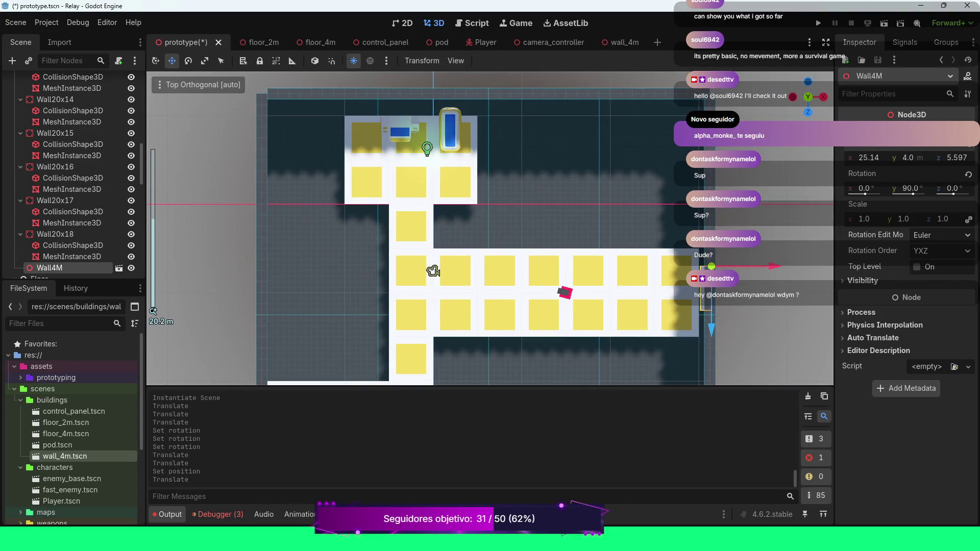
key(f)
scroll(490, 228, up, 4)
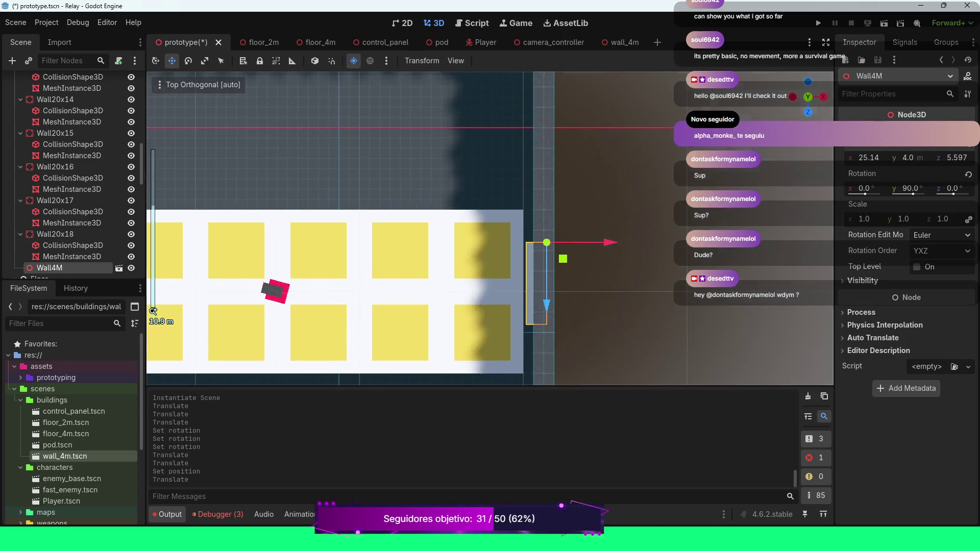
scroll(490, 228, up, 2)
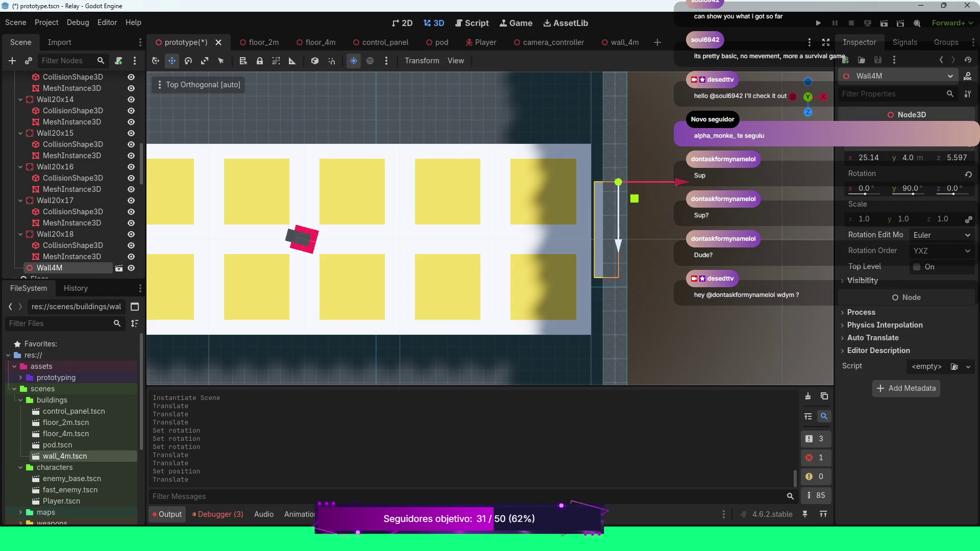
drag(618, 240, 618, 202)
click(957, 158)
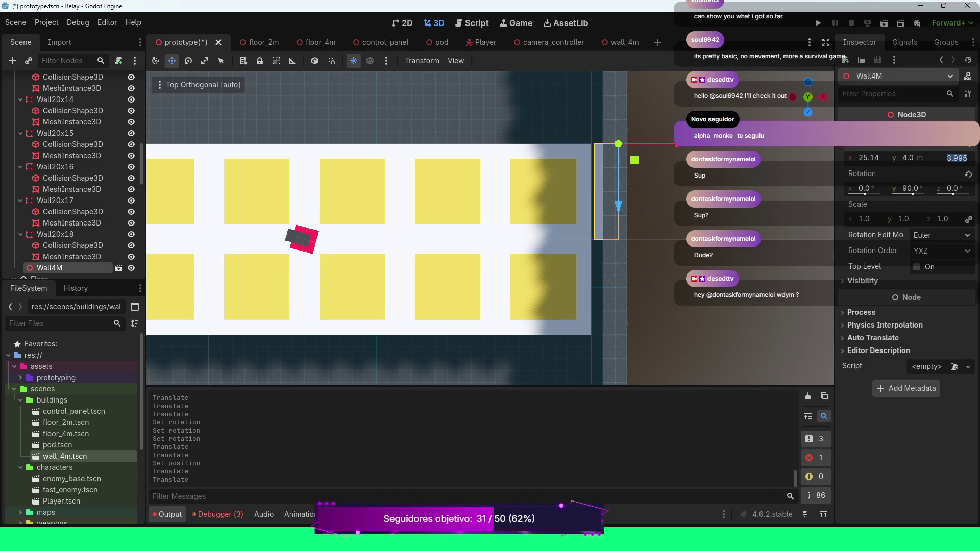
text(4)
key(Return)
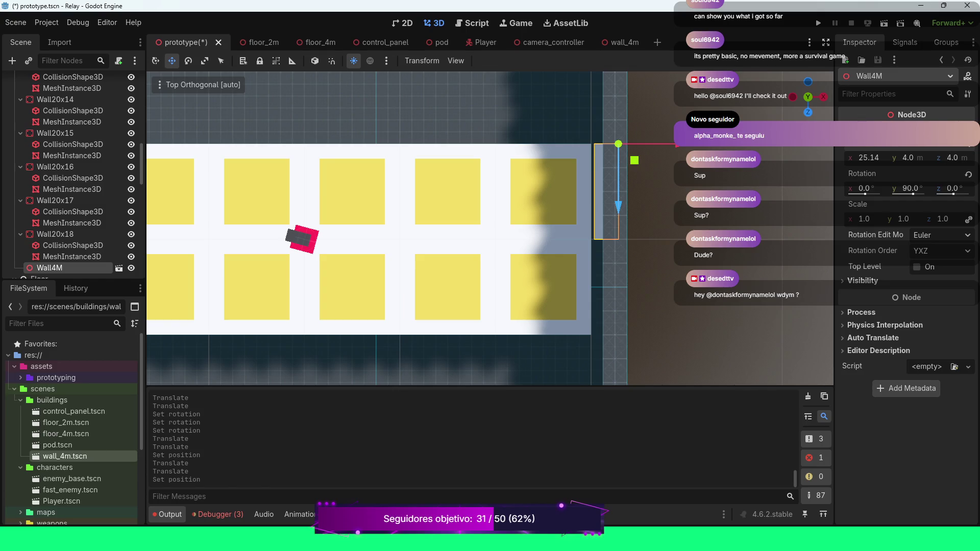
click(869, 158)
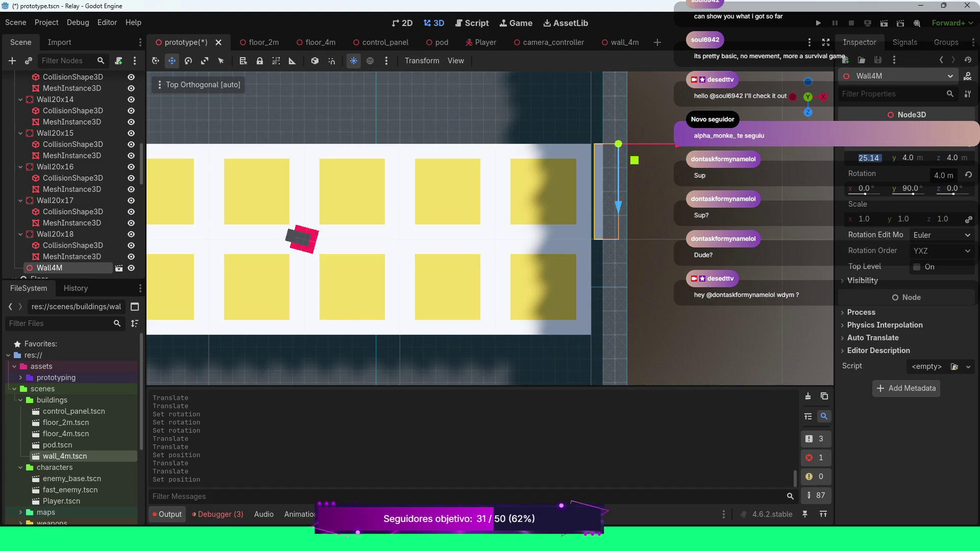
text(25)
key(Return)
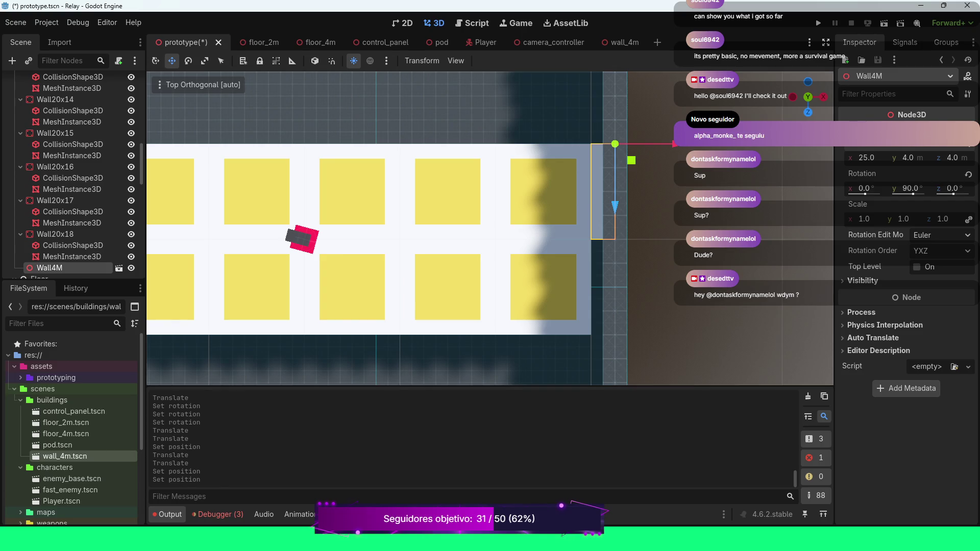
Tilt the top-down view into an oblique perspective of the walkway.
scroll(153, 311, down, 2)
scroll(491, 227, up, 3)
drag(490, 227, 434, 204)
scroll(434, 204, down, 5)
mouse_move(153, 311)
mouse_down()
mouse_move(179, 199)
mouse_move(187, 245)
mouse_up()
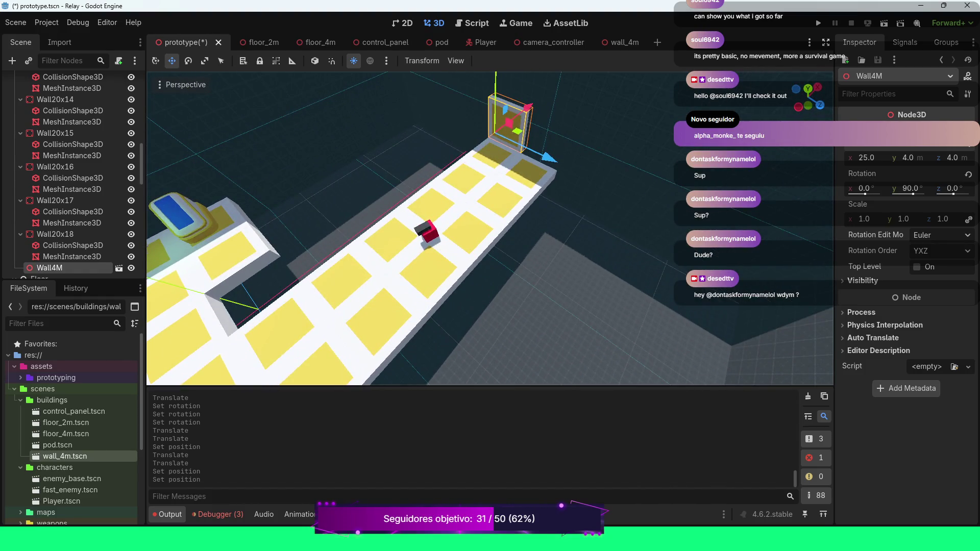
Duplicate Wall4M and set the copy's Z position to 8 at the walkway end.
key(ctrl+d)
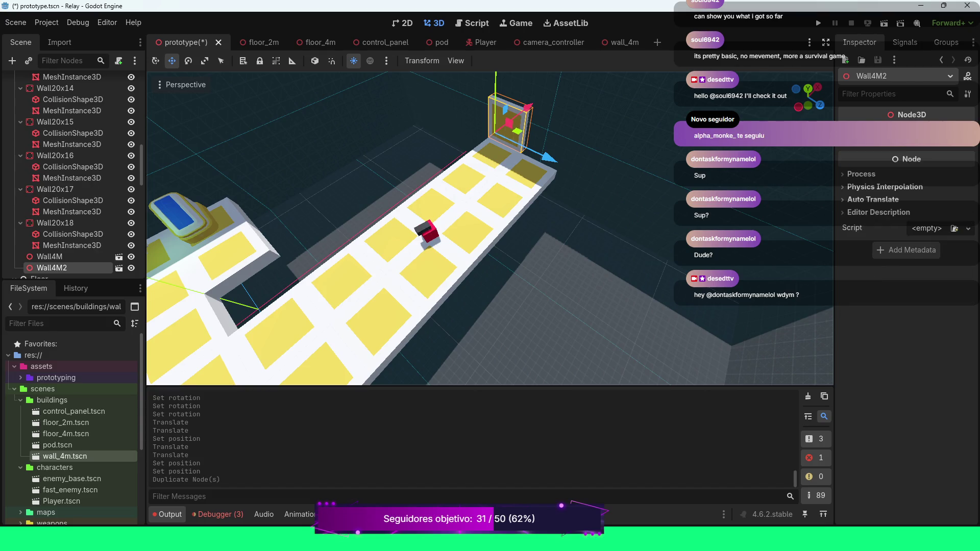
drag(549, 158, 586, 175)
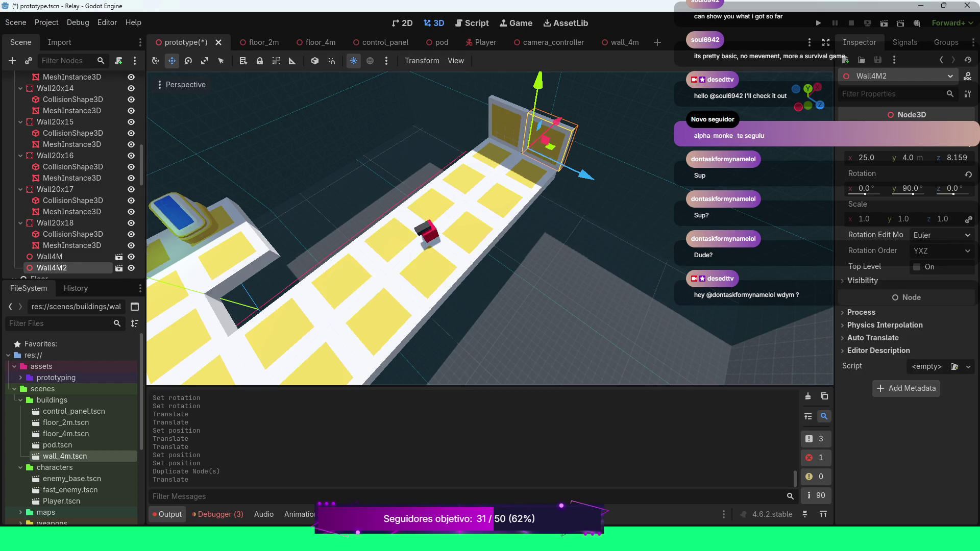
click(957, 158)
text(8)
key(Return)
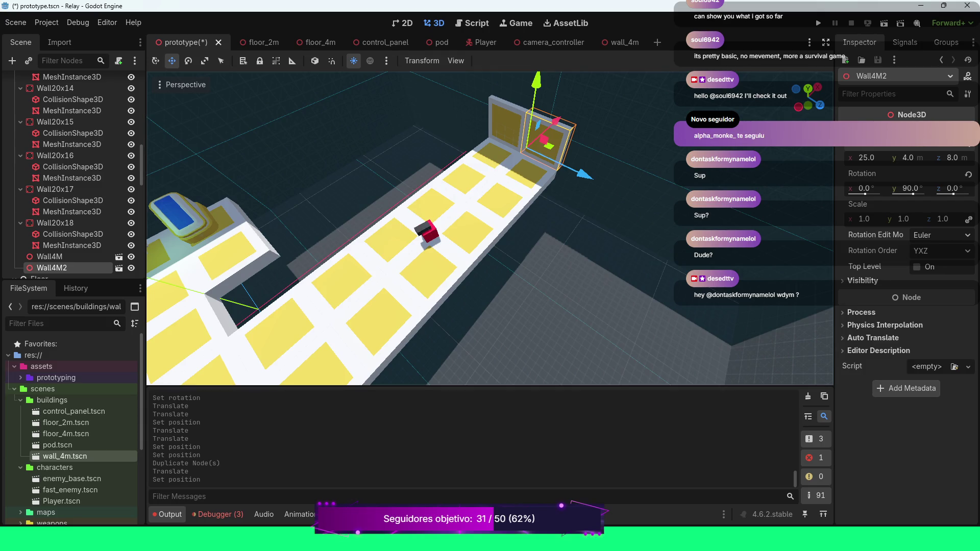
Duplicate both end walls and move the new pair about 23 m down the walkway.
scroll(293, 270, down, 5)
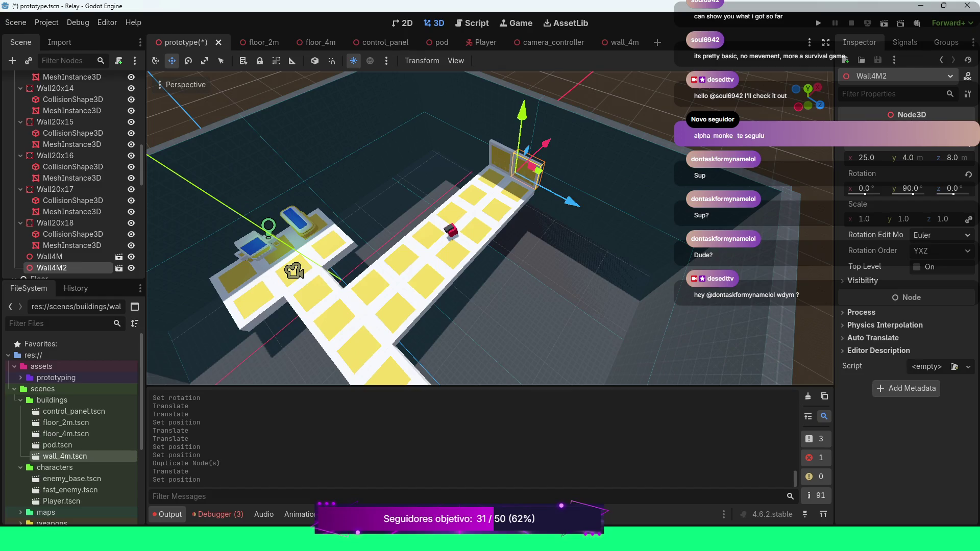
ctrl+click(50, 256)
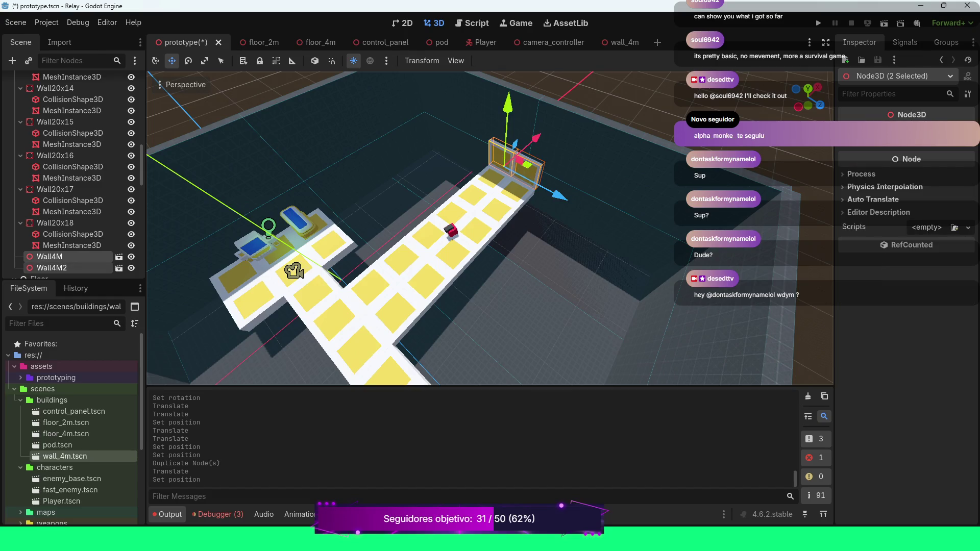
key(ctrl+d)
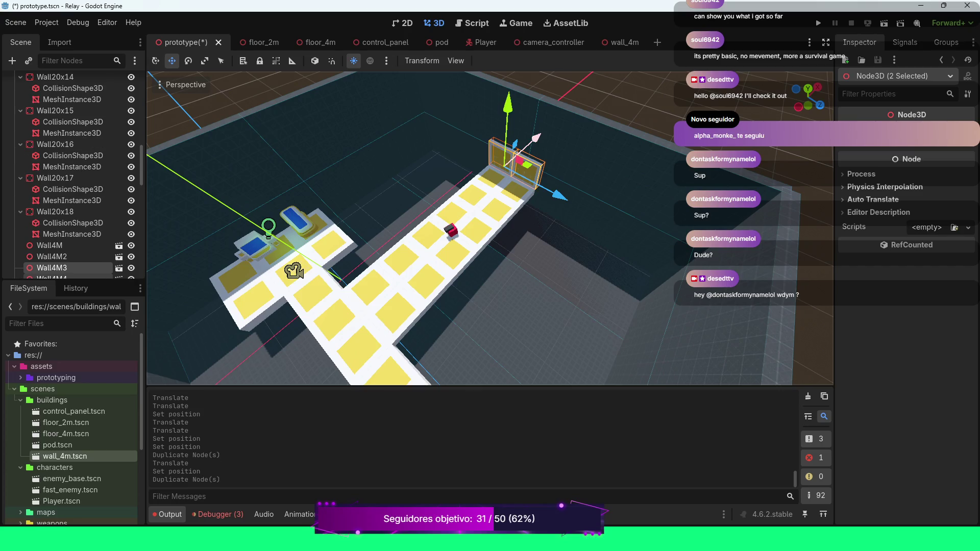
drag(535, 137, 393, 277)
key(w)
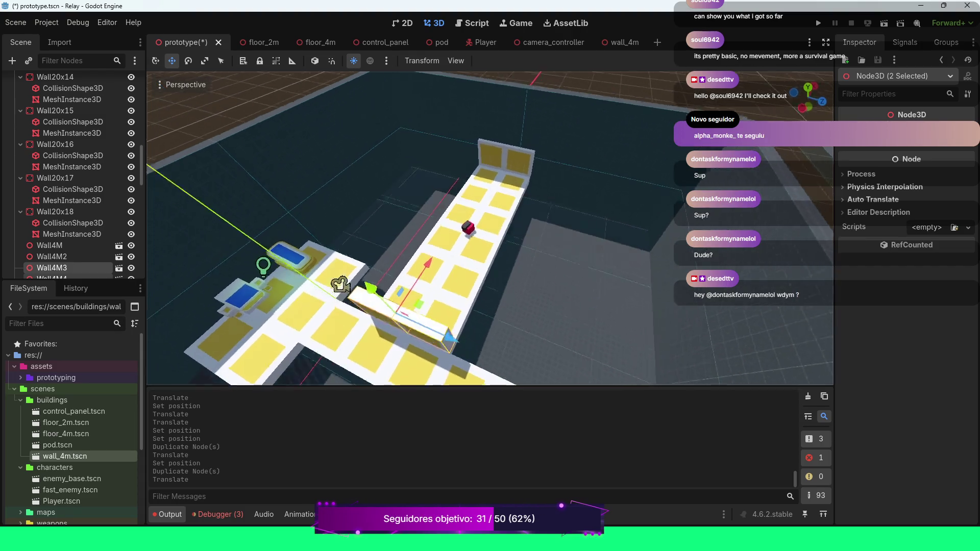
key(s)
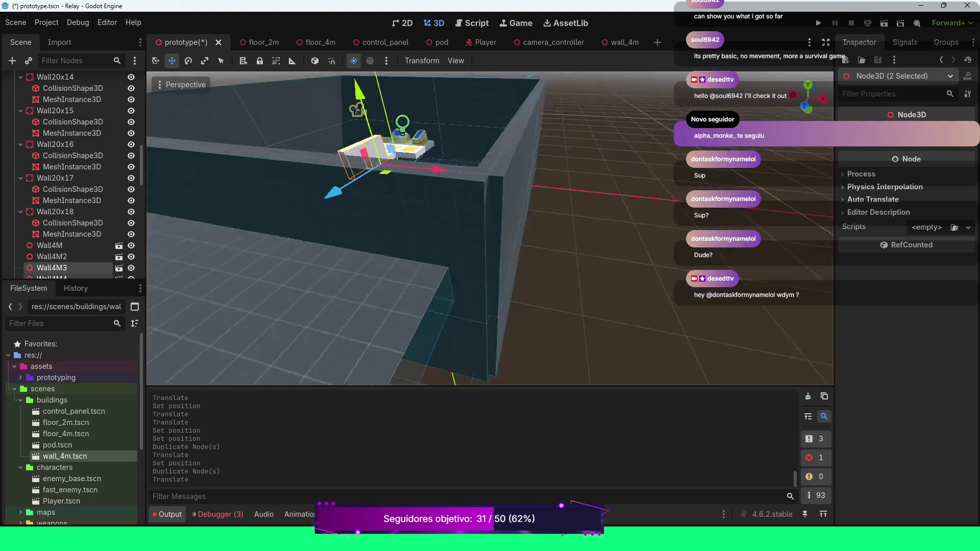
key(w)
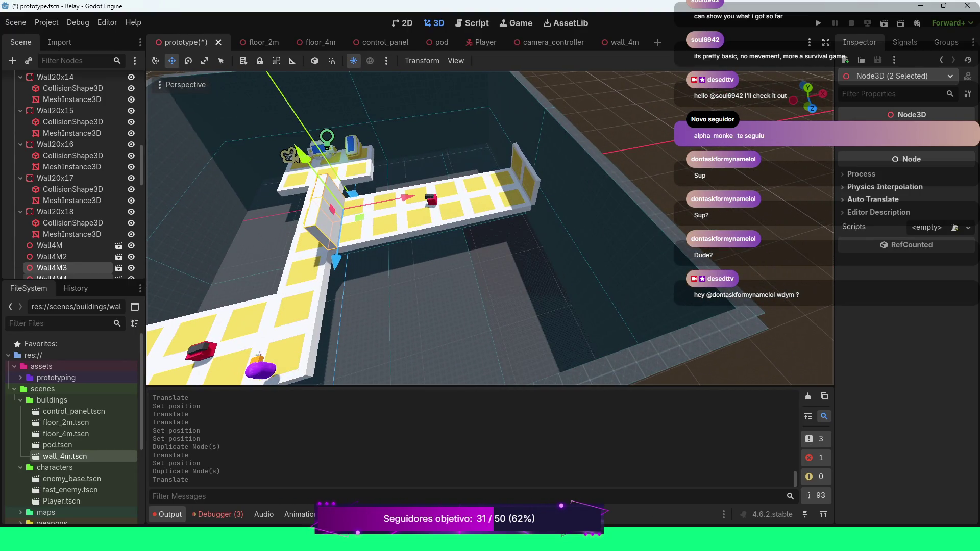
key(w)
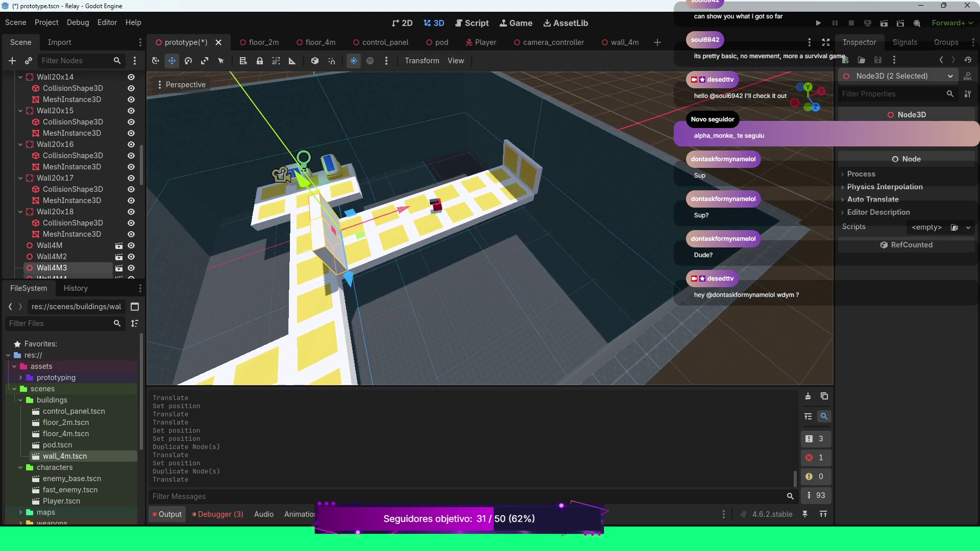
key(w)
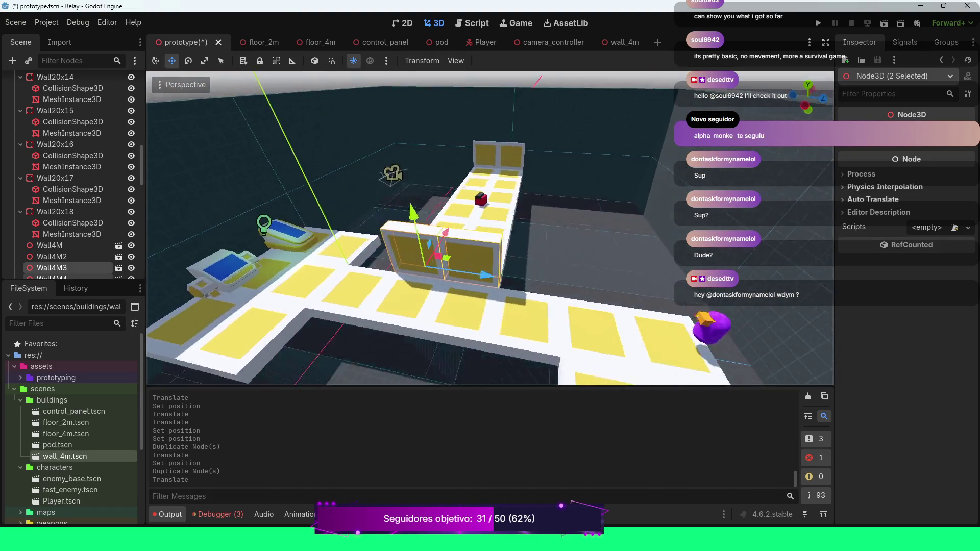
key(s)
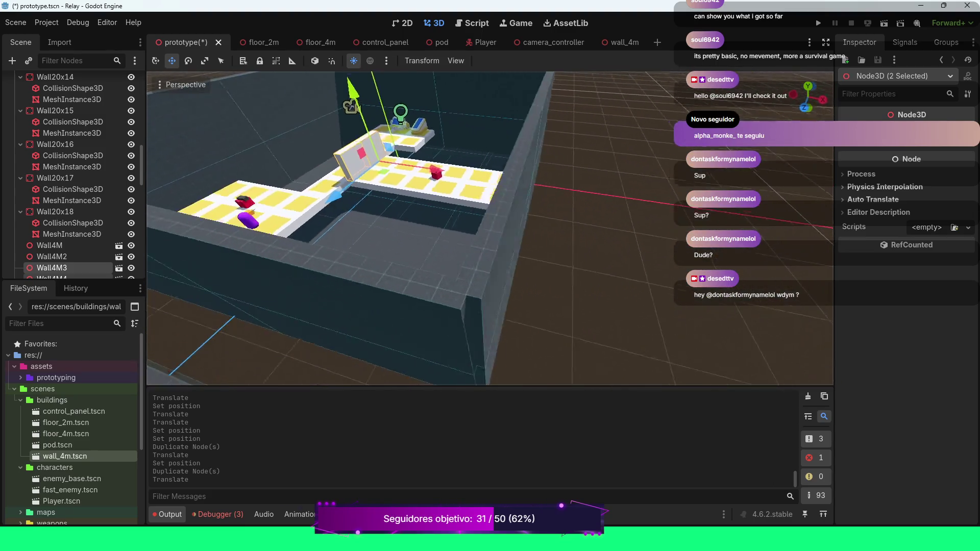
key(w)
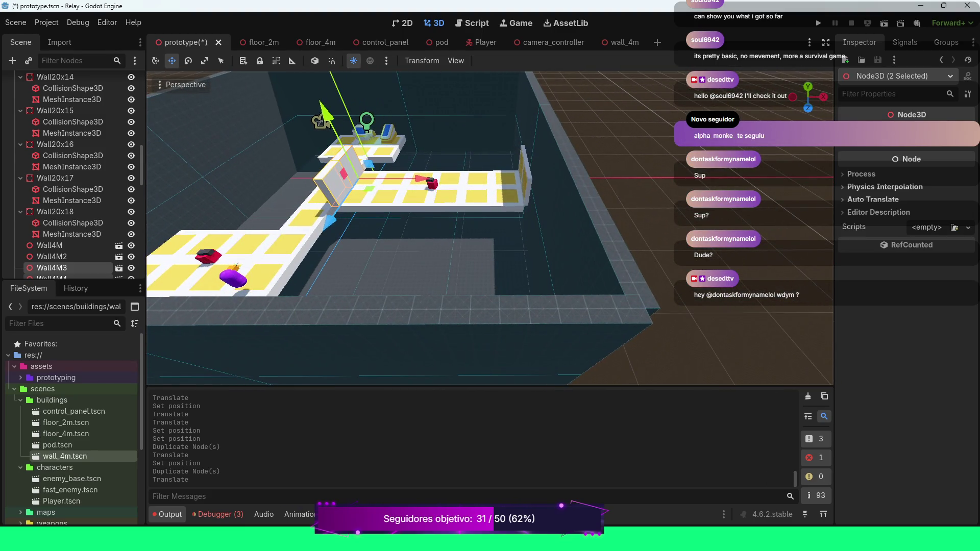
key(w)
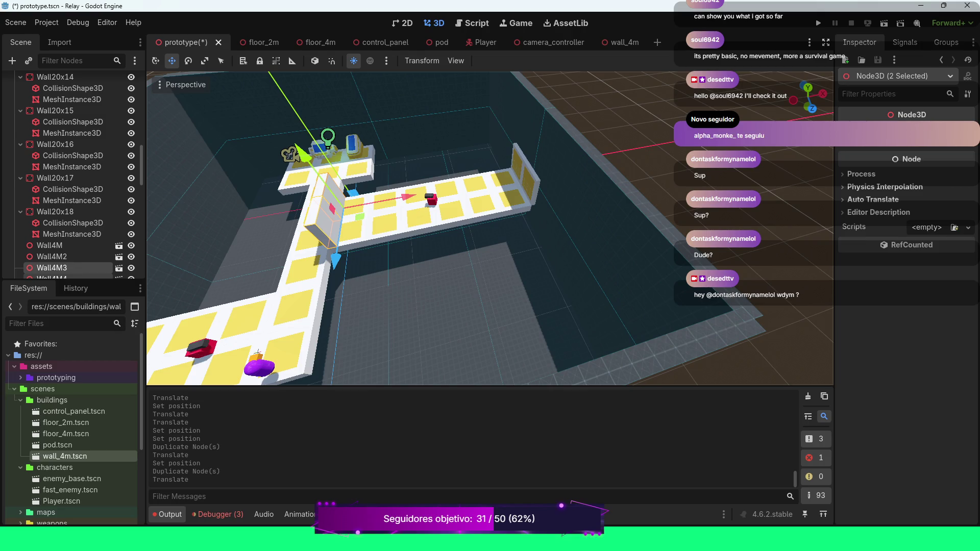
Duplicate Wall4M and Wall4M2 again and move the pair about 6 m back; try a -90° Y rotation, then undo it.
click(51, 257)
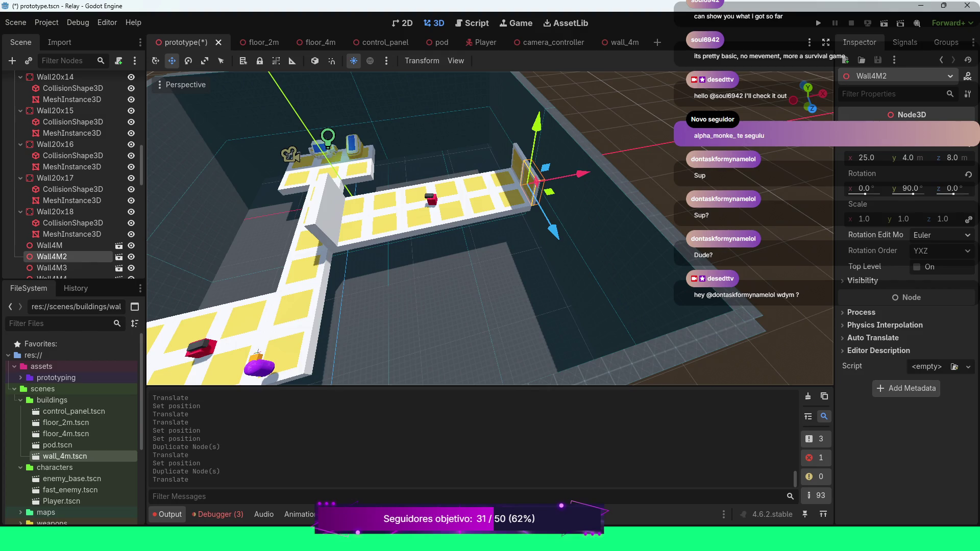
ctrl+click(50, 246)
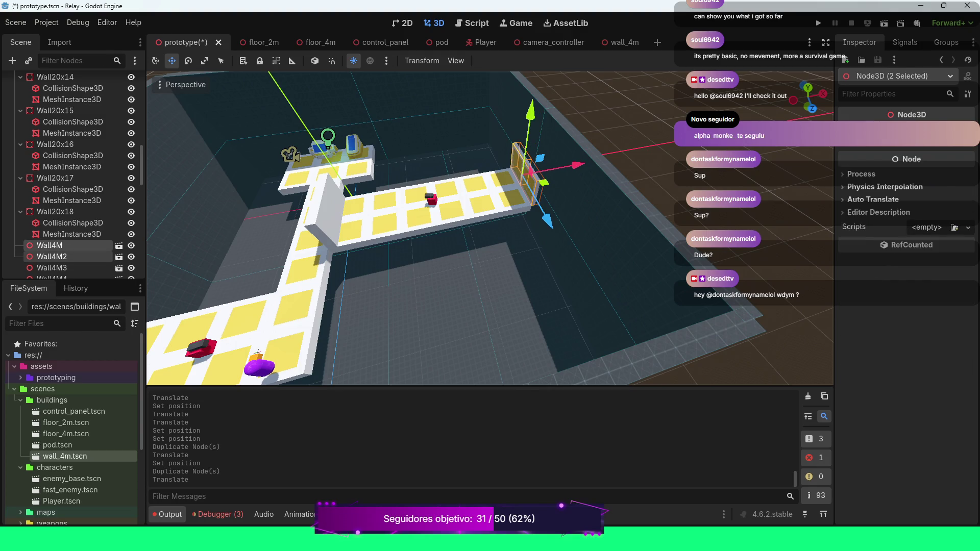
key(ctrl+d)
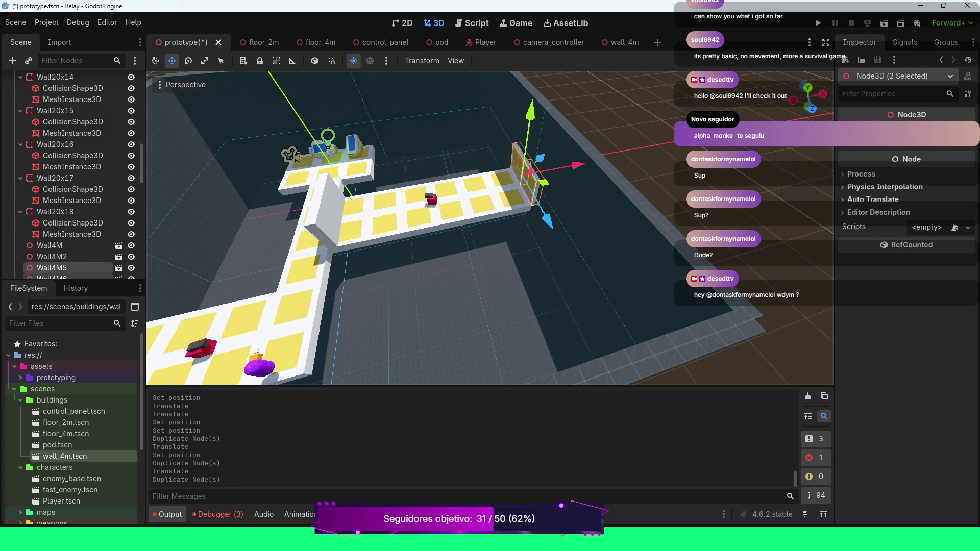
drag(573, 164, 536, 172)
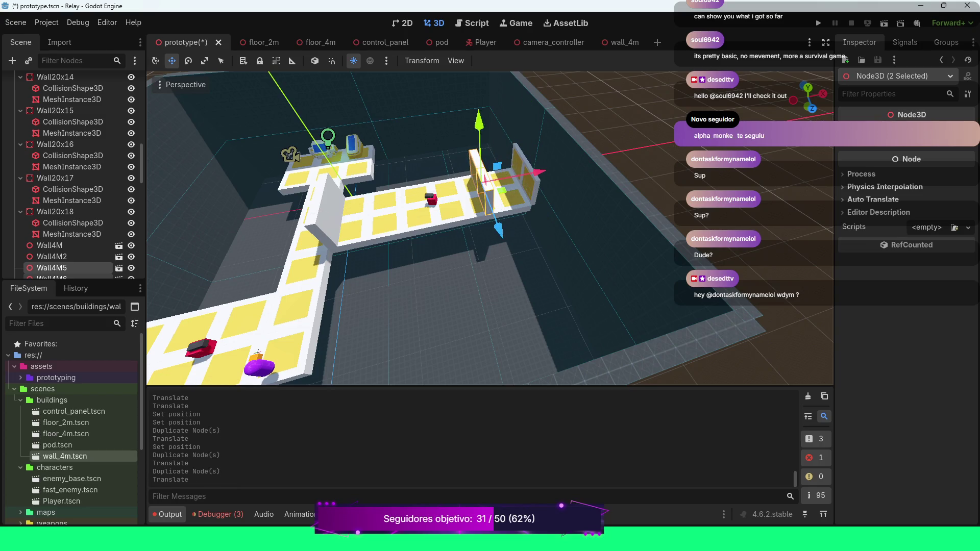
click(911, 189)
text(-90)
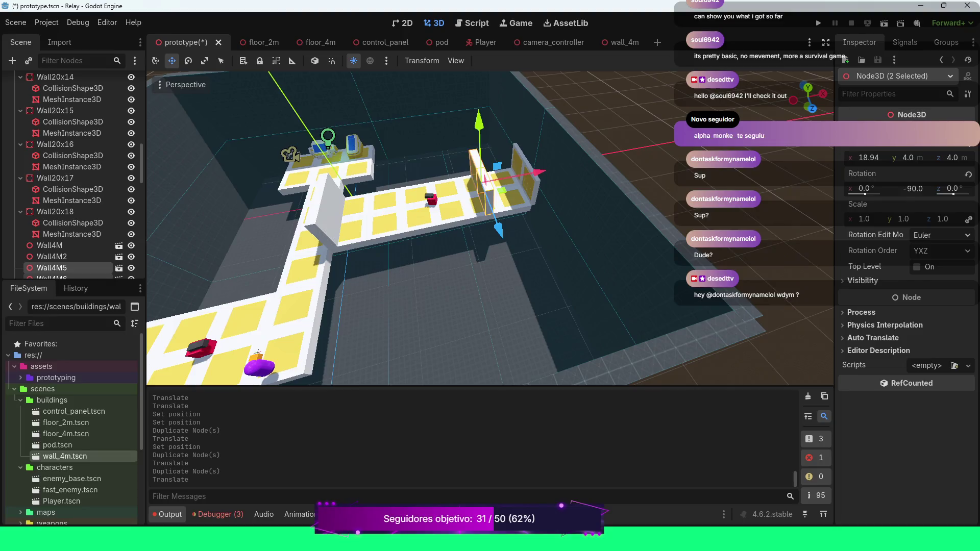
key(Return)
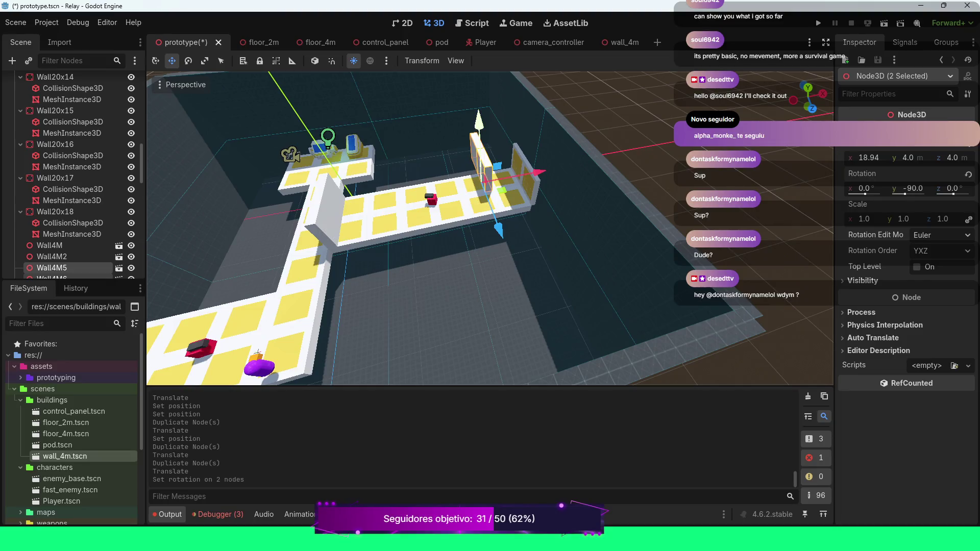
drag(490, 230, 429, 268)
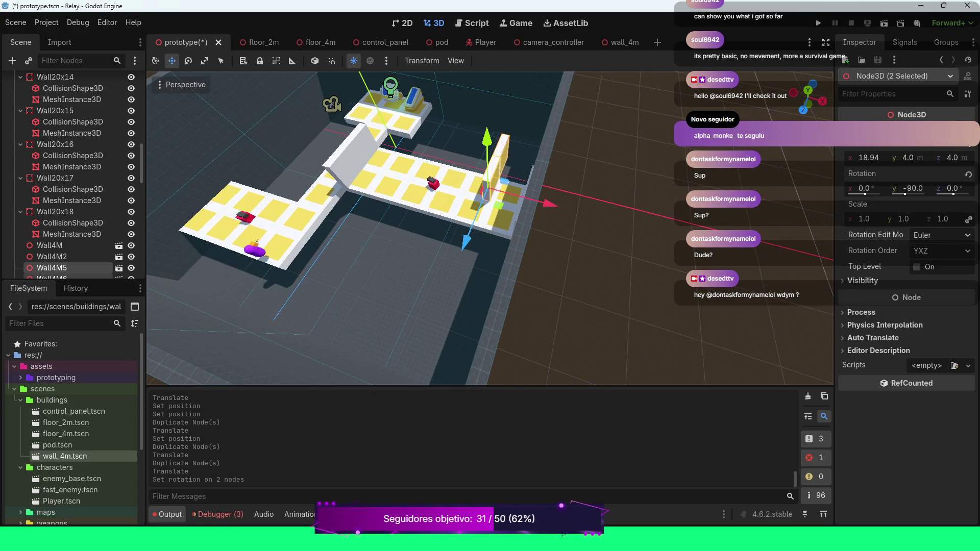
key(ctrl+z)
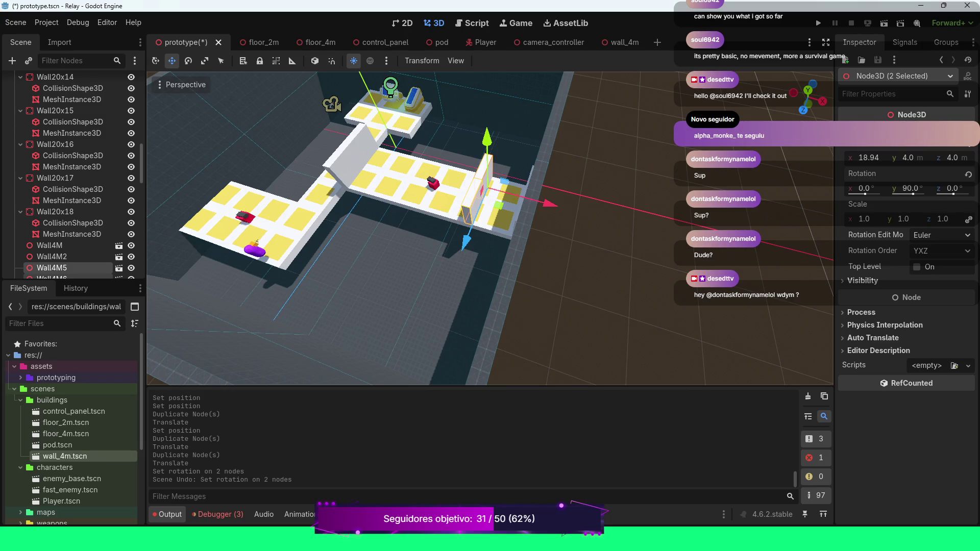
drag(490, 230, 444, 243)
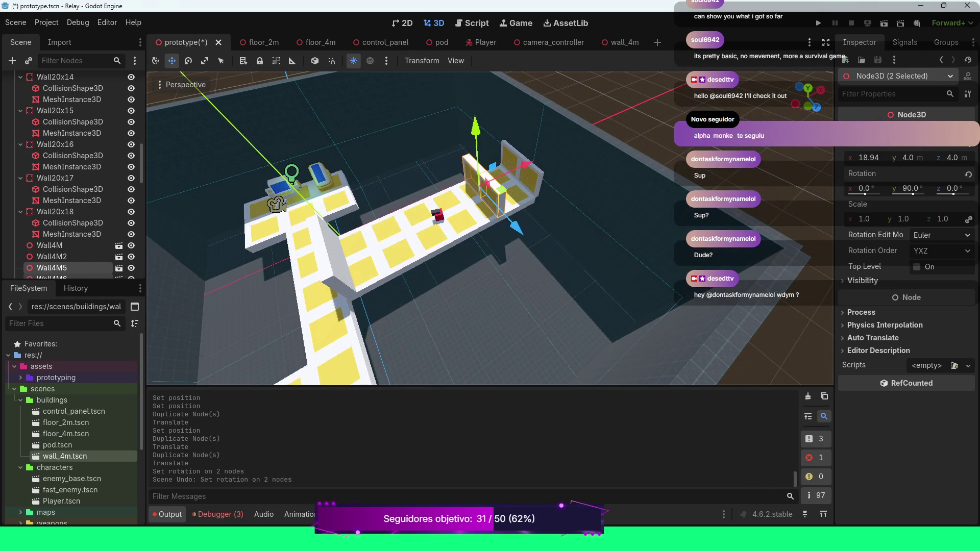
Set the wall pair's Y rotation to 180°.
drag(914, 194, 921, 194)
click(922, 193)
text(180)
key(Return)
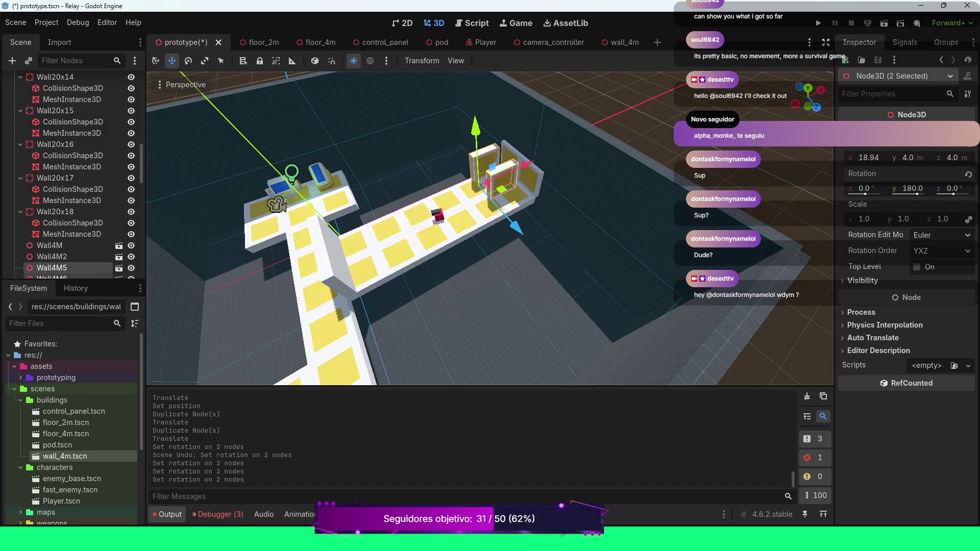
Move Wall4M6 alone to position x 20, z 12.
click(503, 182)
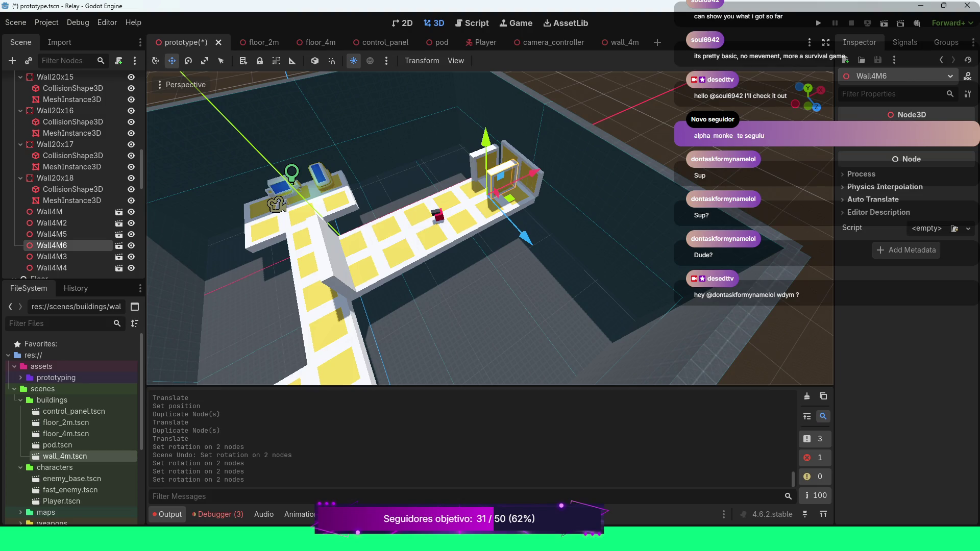
drag(526, 238, 539, 253)
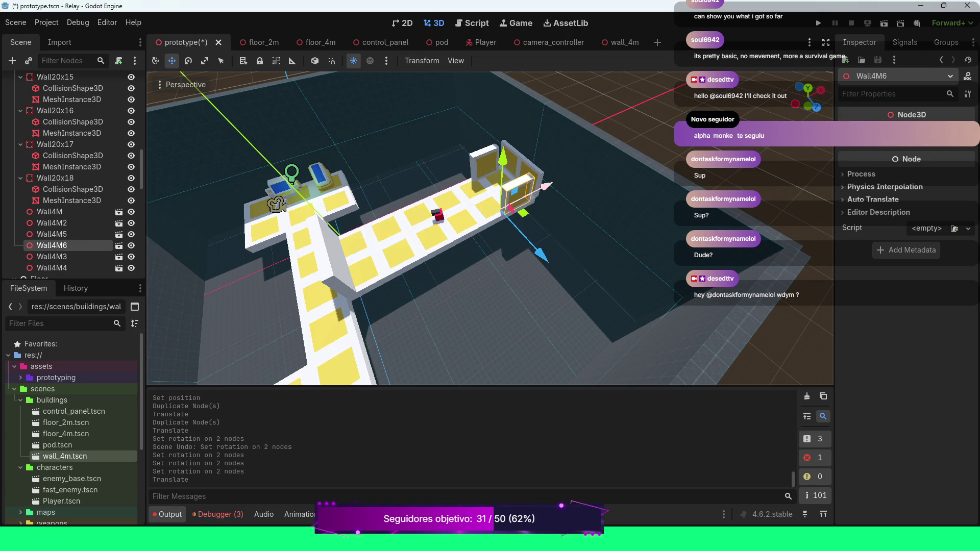
drag(545, 185, 549, 184)
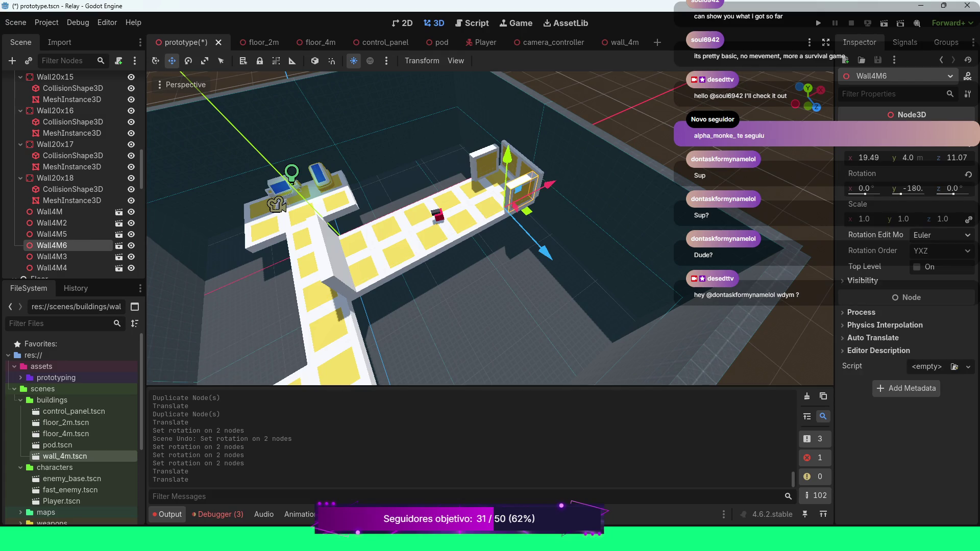
scroll(490, 229, up, 15)
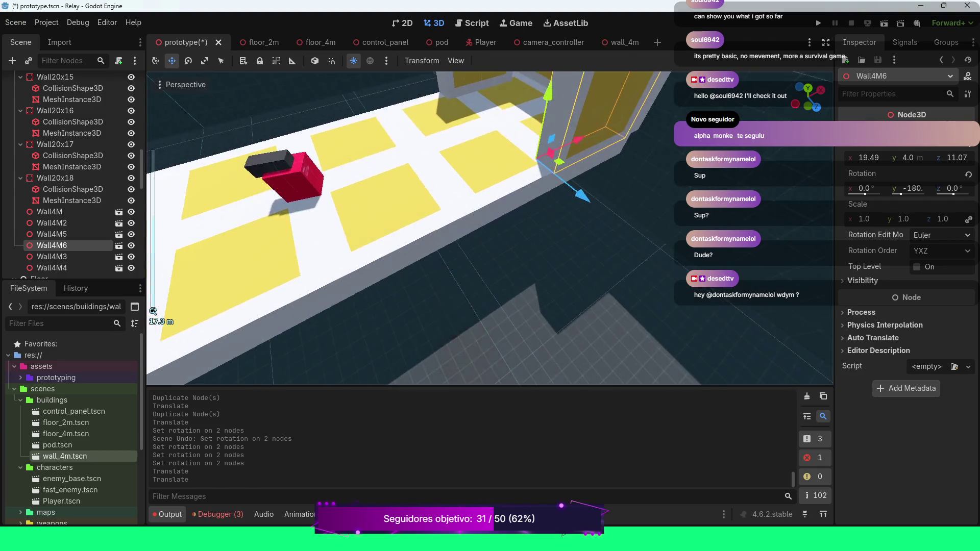
scroll(490, 229, down, 4)
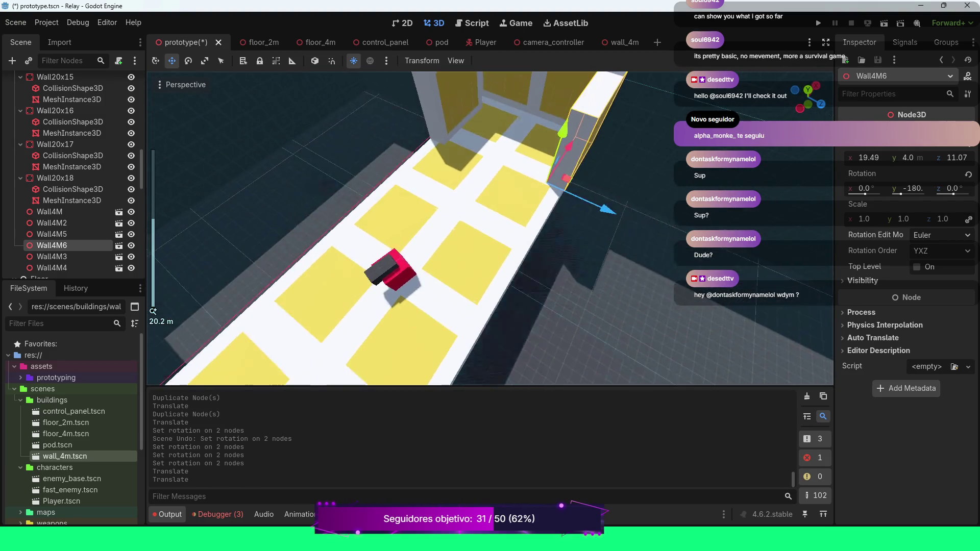
text(10)
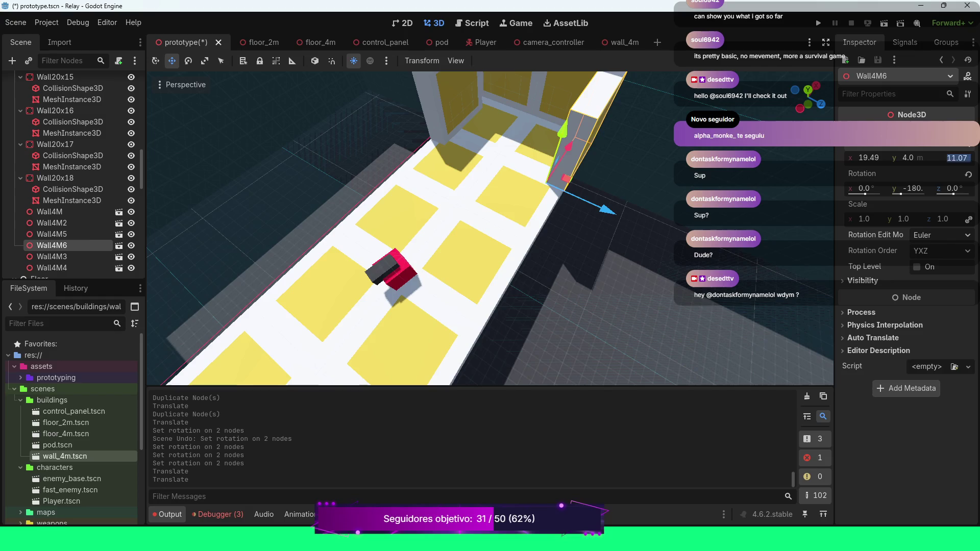
key(Return)
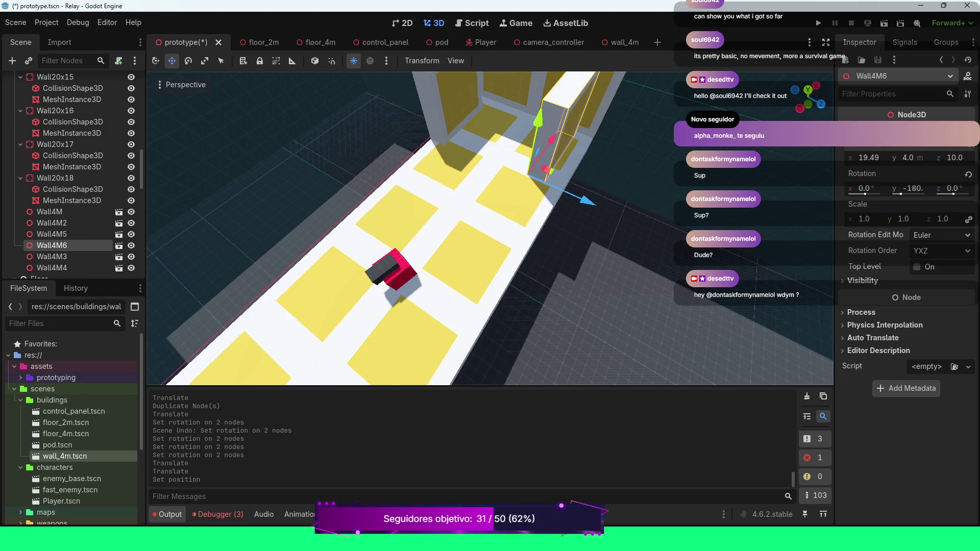
click(955, 158)
text(12)
key(Return)
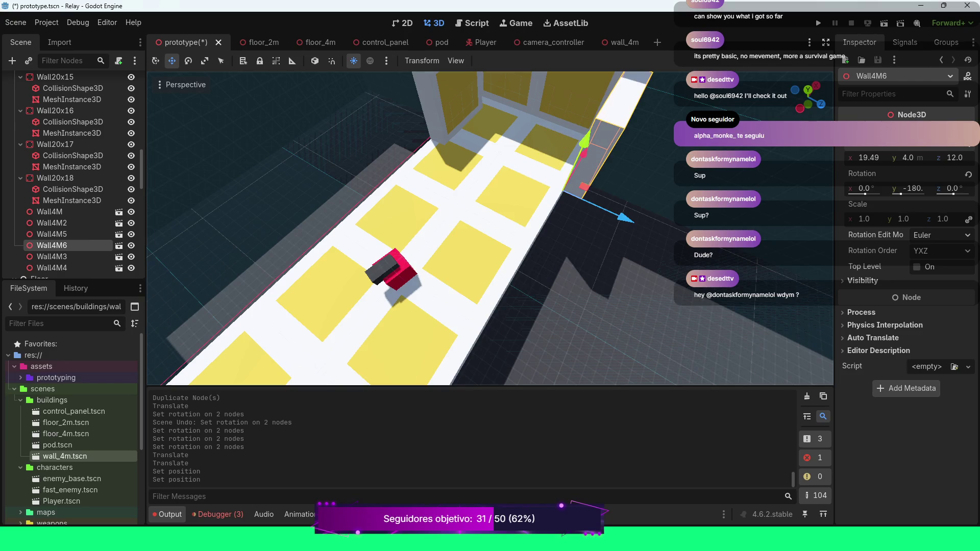
click(869, 158)
text(20)
key(Return)
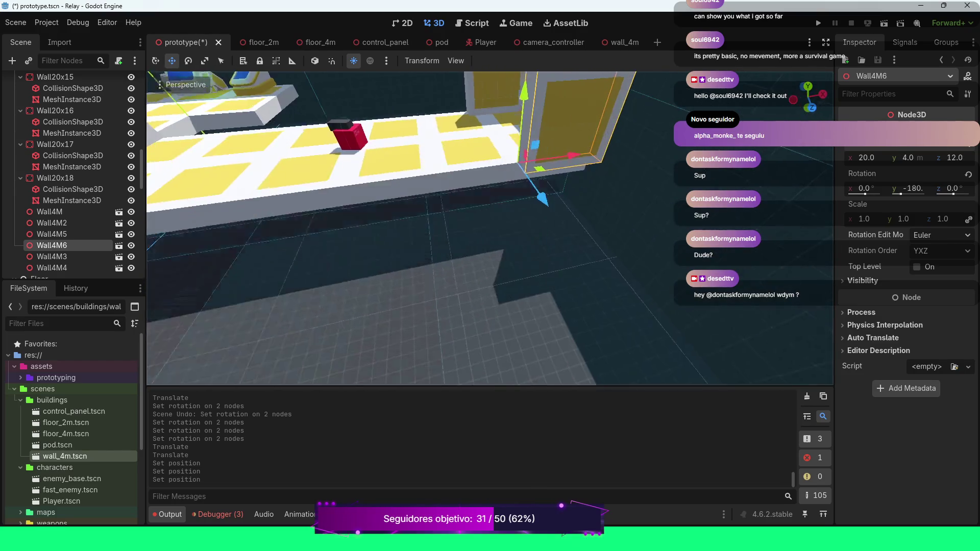
scroll(490, 228, down, 5)
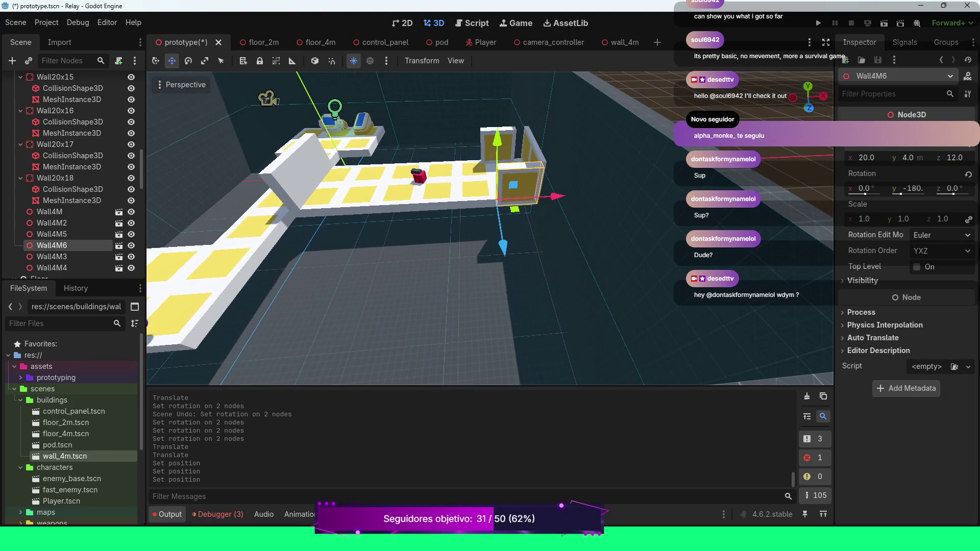
click(51, 234)
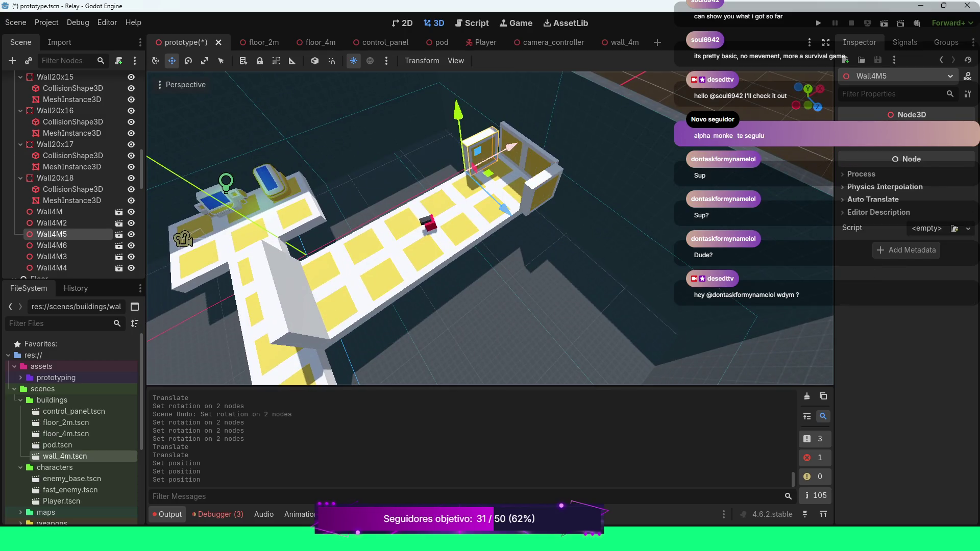
Set Wall4M5's Y rotation to 0°.
click(868, 134)
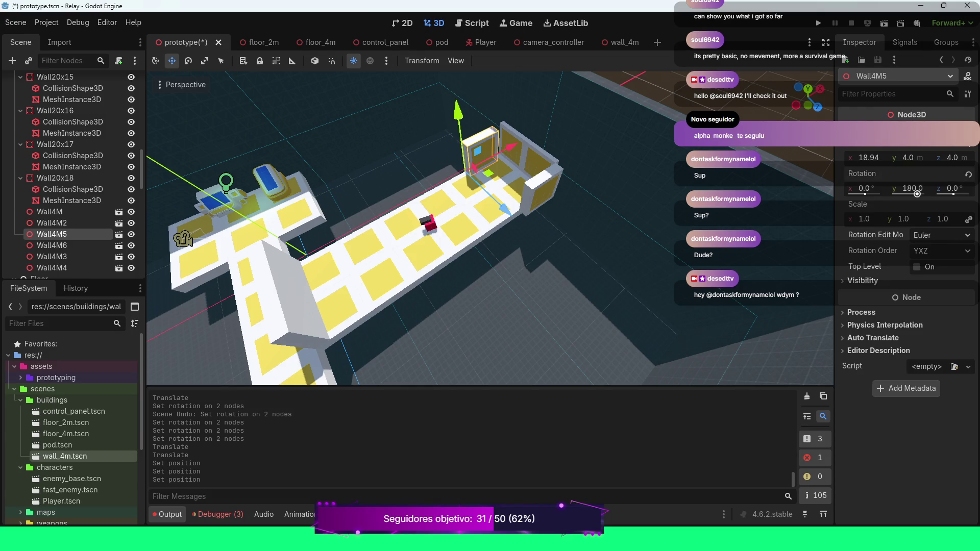
drag(917, 194, 907, 194)
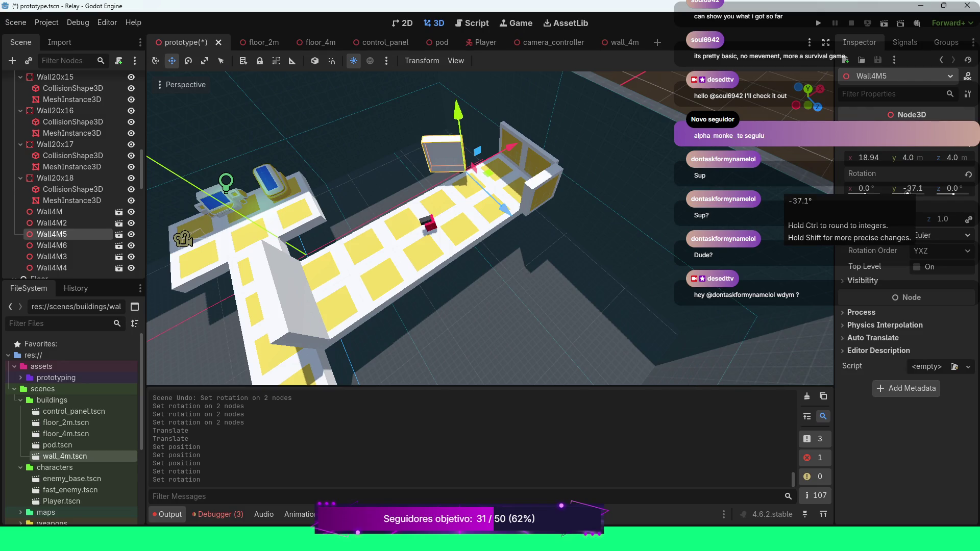
drag(908, 194, 908, 194)
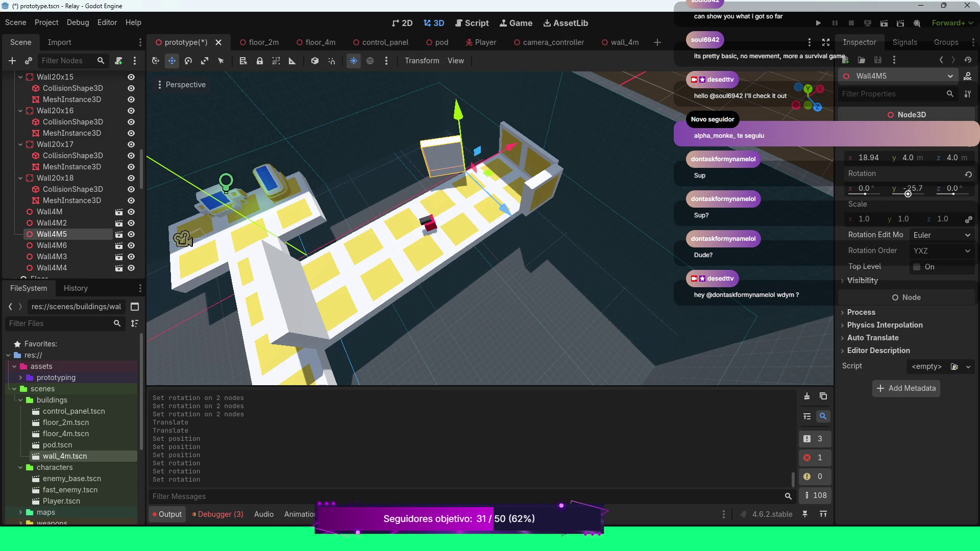
click(908, 191)
text(0)
key(Return)
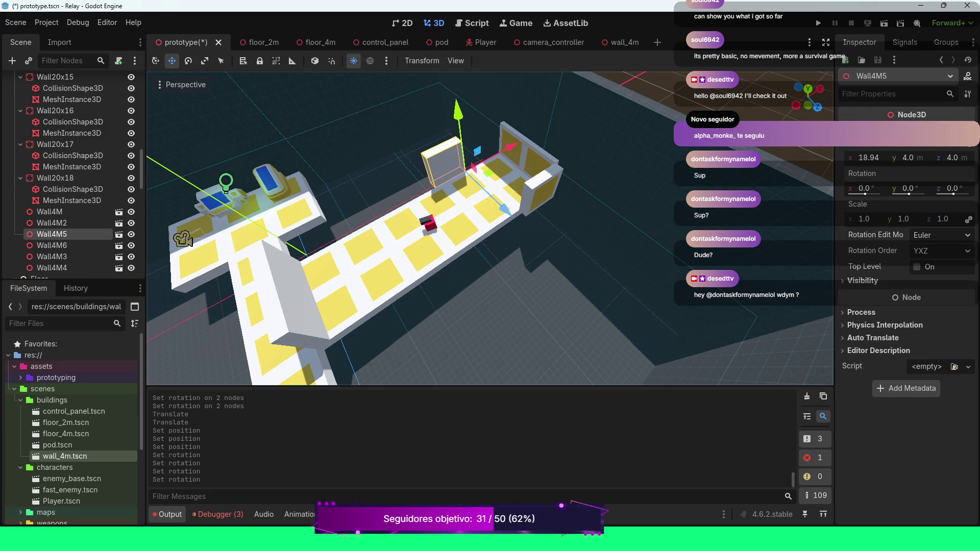
Move Wall4M5 to x 24 and duplicate Wall4M6 into Wall4M7.
click(868, 158)
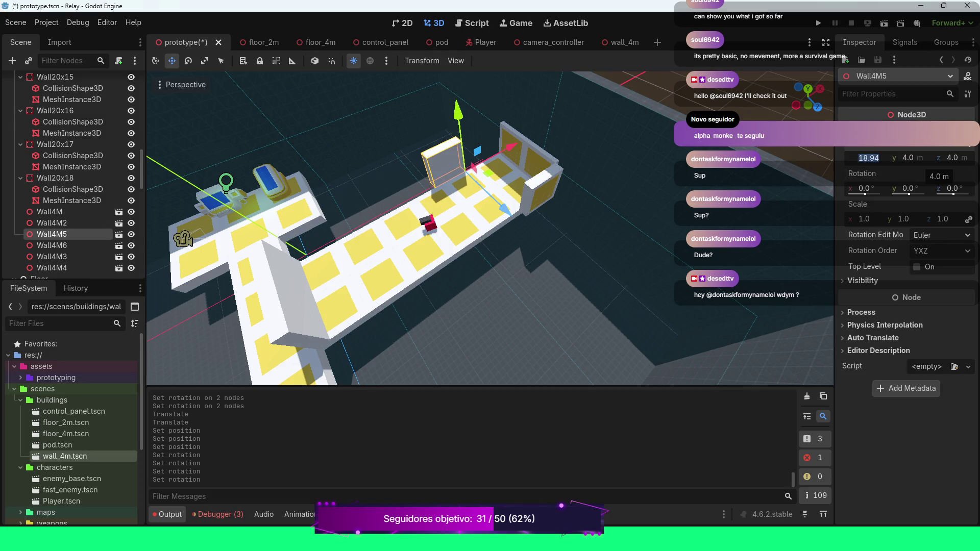
text(20)
key(Return)
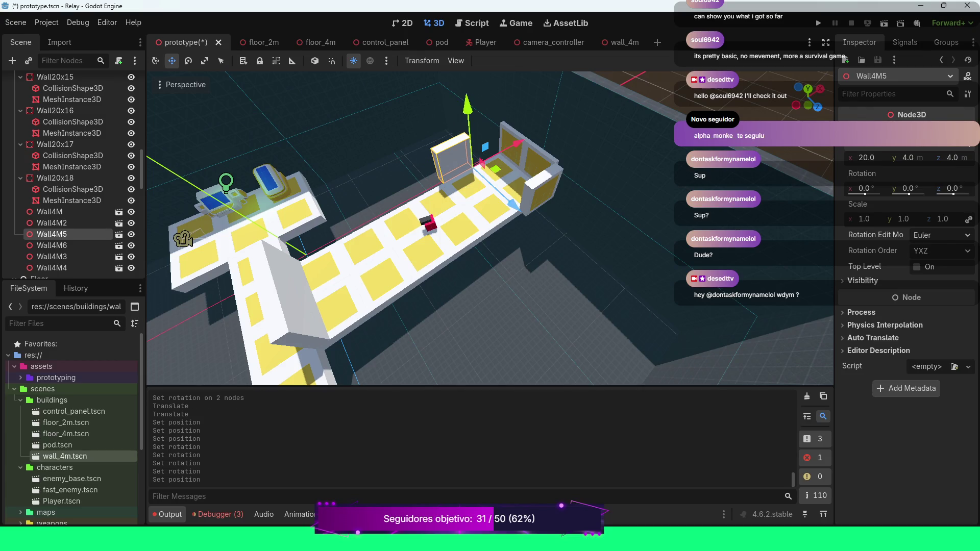
drag(517, 142, 543, 129)
click(868, 157)
text(24)
key(Return)
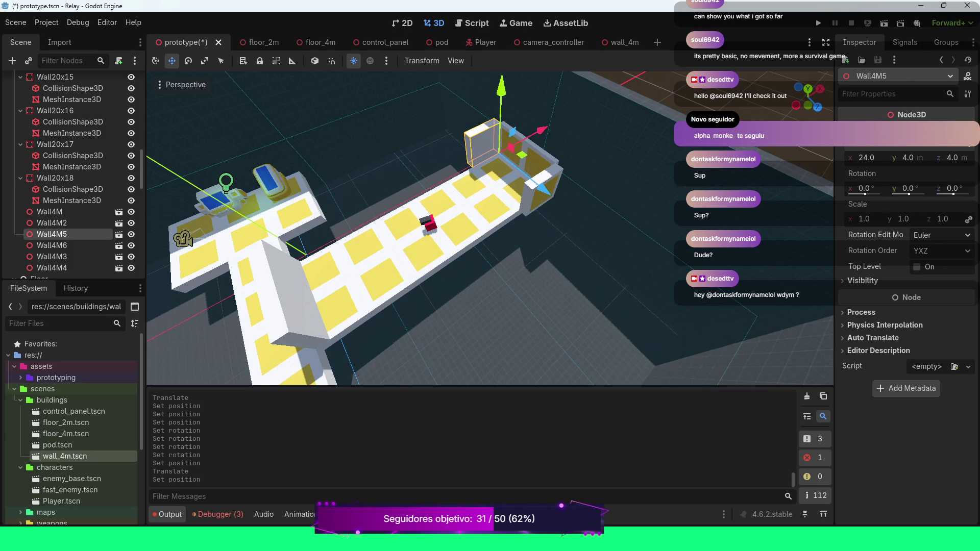
click(51, 245)
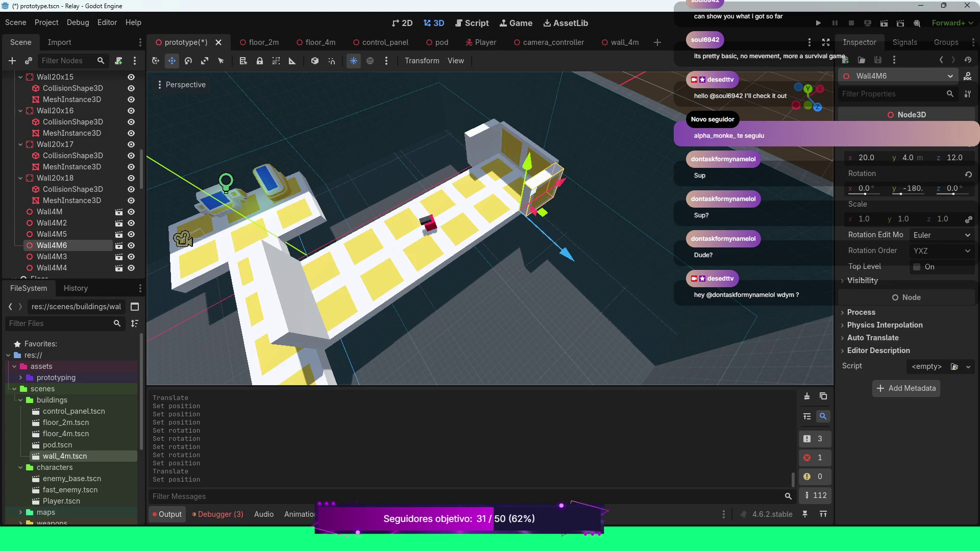
key(ctrl+d)
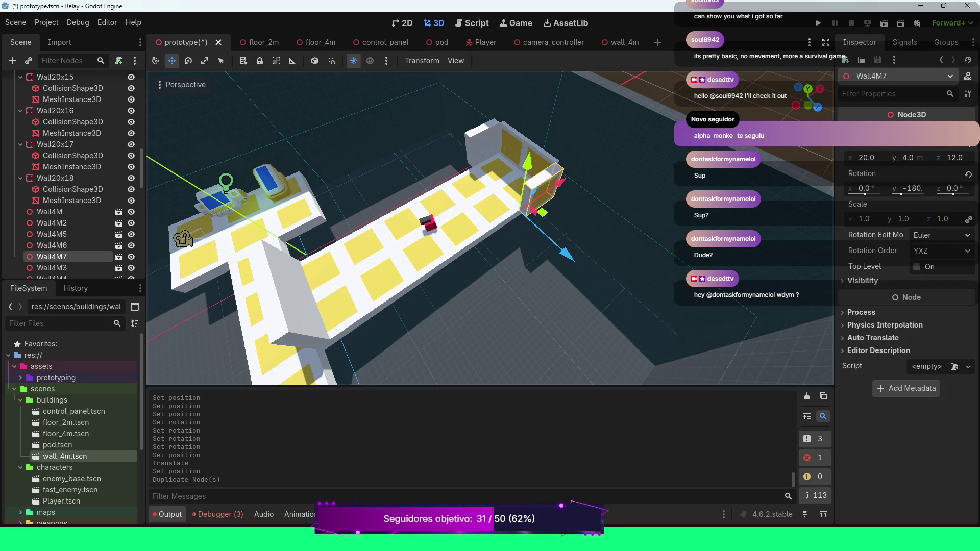
Slide Wall4M7 back to x 16, then duplicate it as Wall4M8 at x 12.
drag(560, 181, 550, 188)
click(868, 157)
text(16)
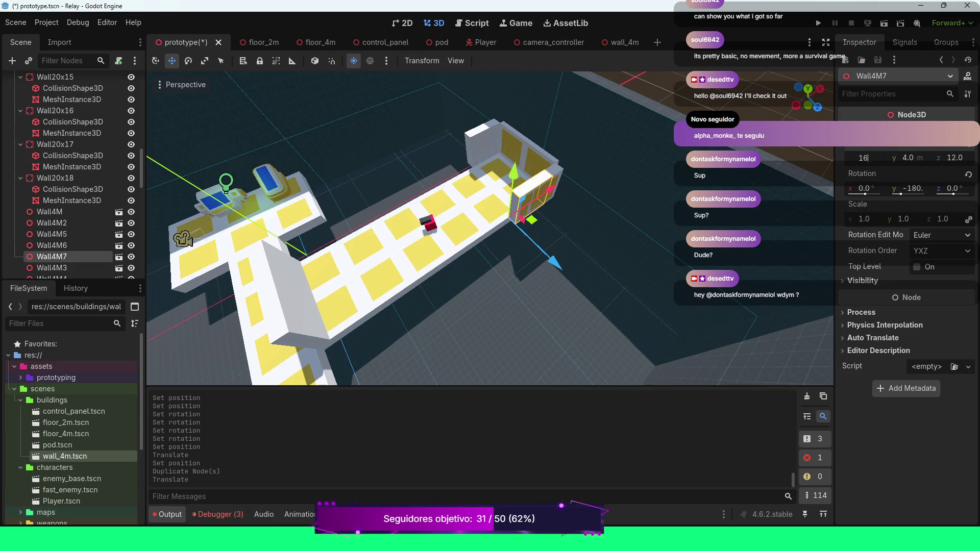
key(Return)
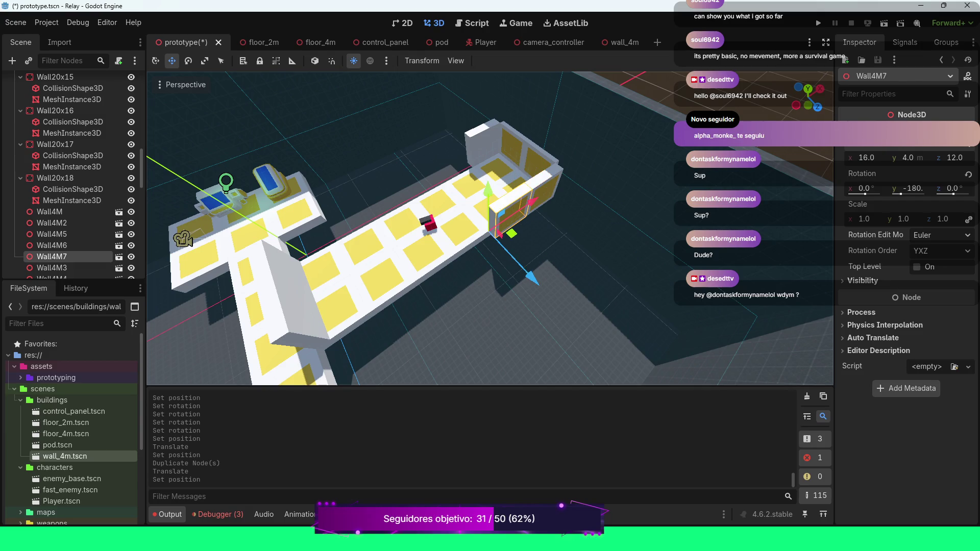
key(ctrl+d)
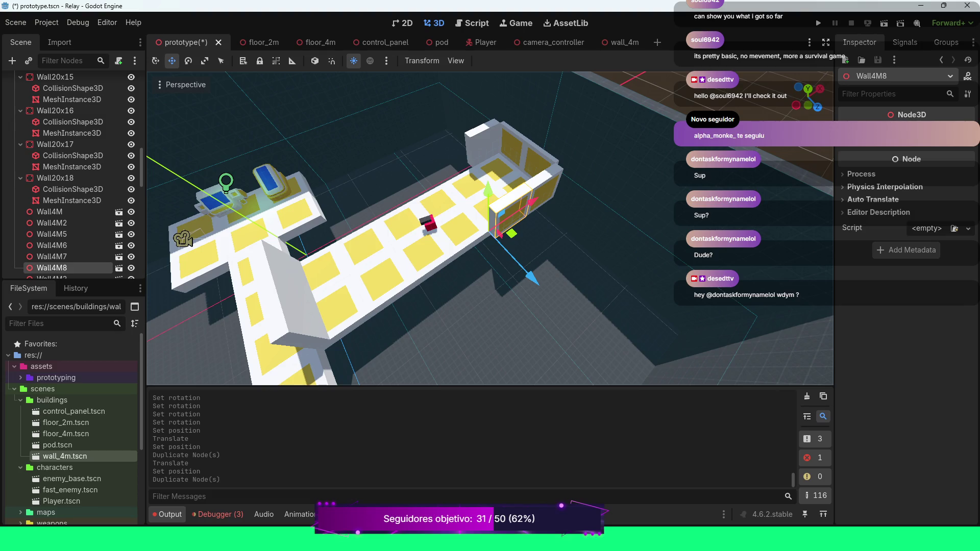
click(899, 136)
click(867, 157)
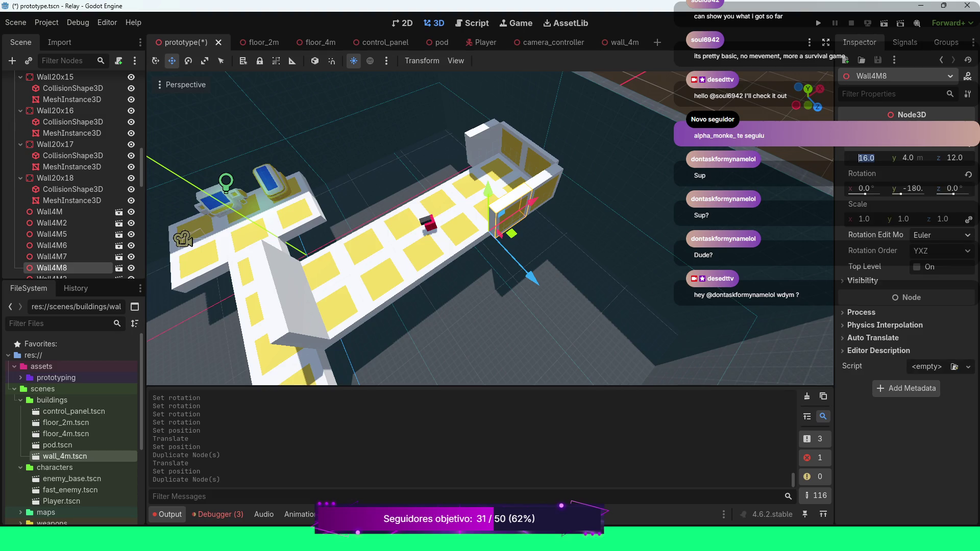
text(12)
key(Return)
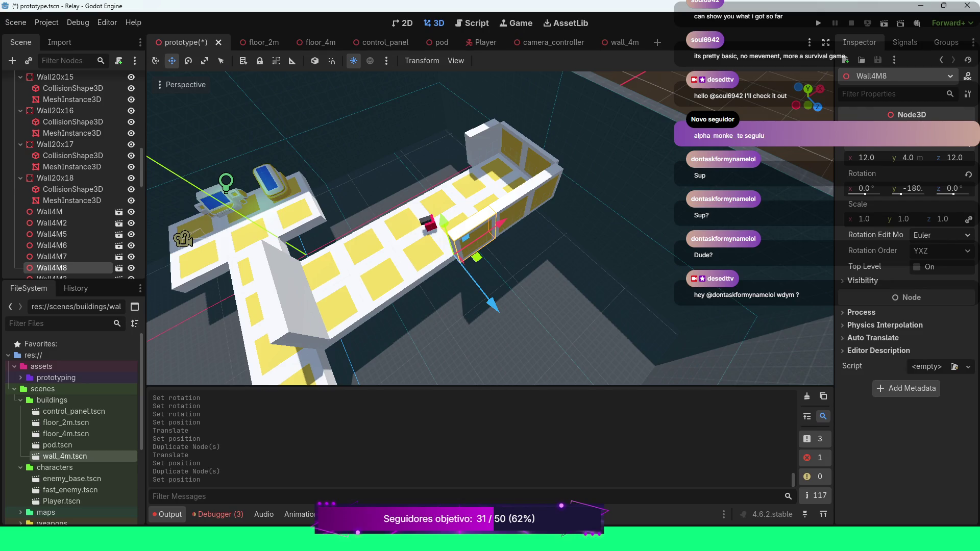
Add three more wall copies at x positions 8, 4 and 0.
key(ctrl+d)
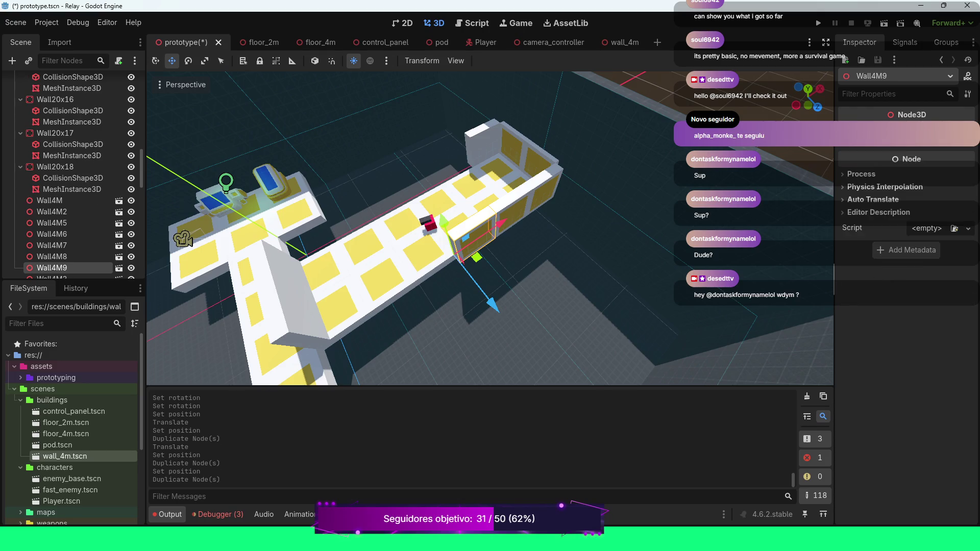
click(899, 136)
click(867, 158)
text(8)
key(Return)
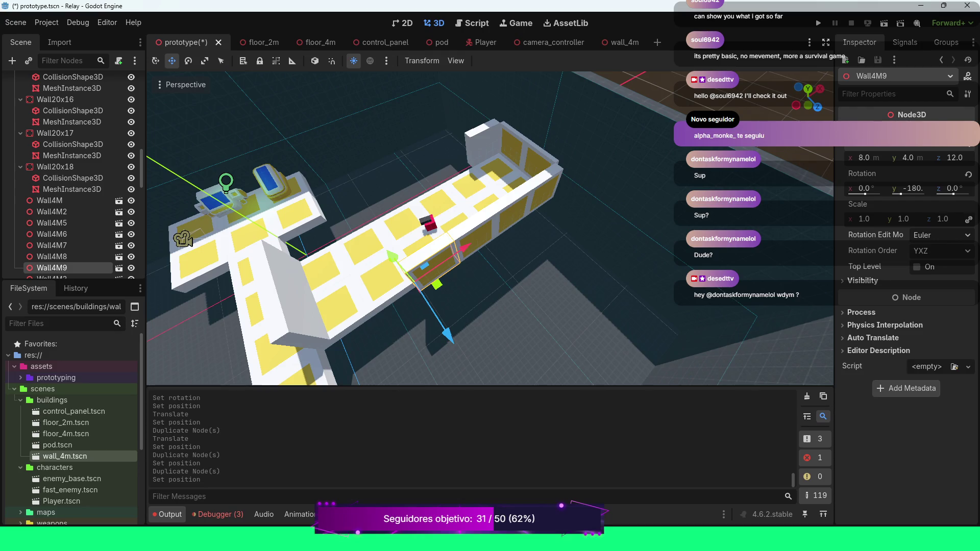
key(ctrl+d)
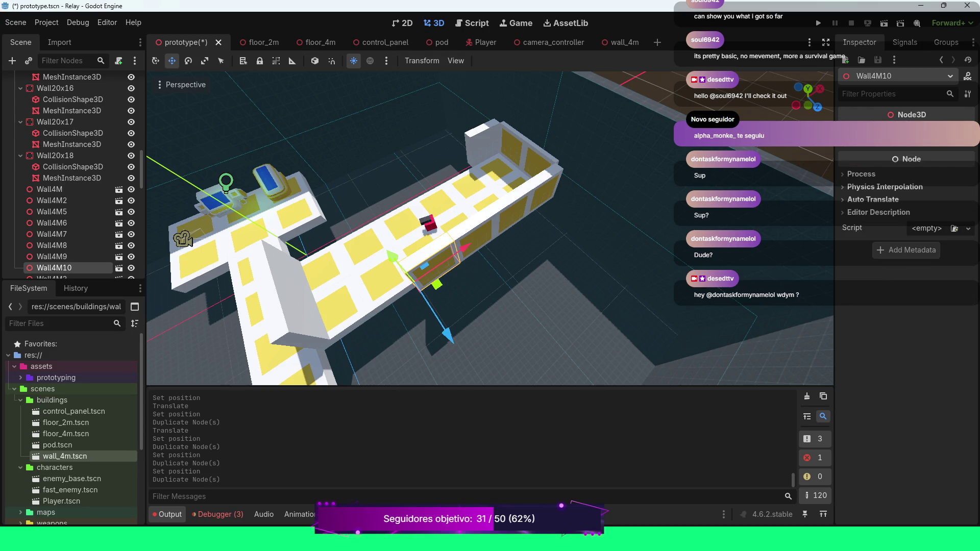
click(863, 158)
text(4)
key(Return)
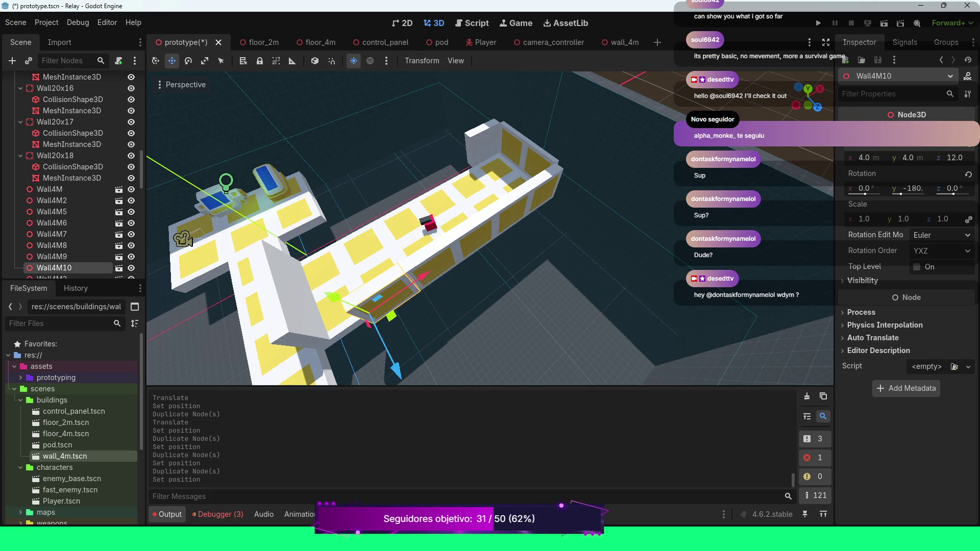
key(ctrl+d)
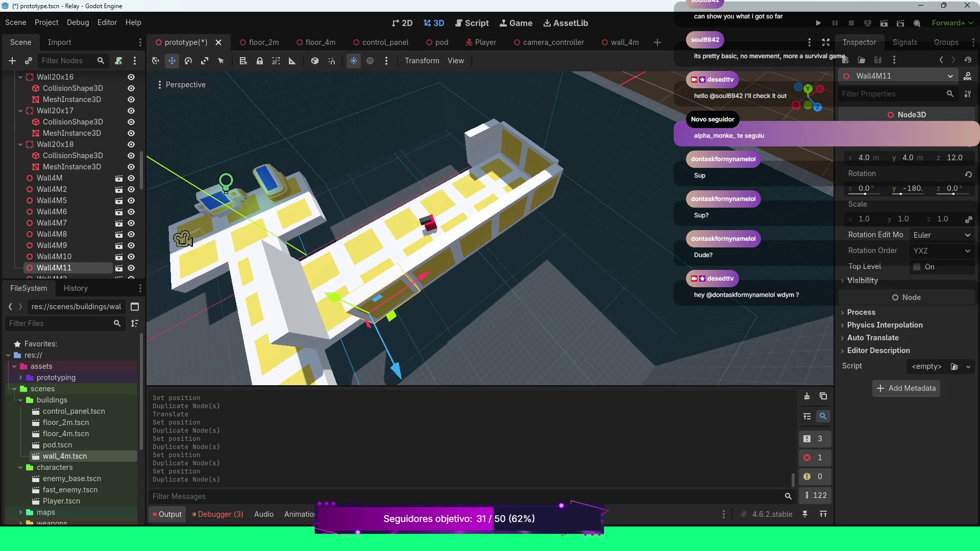
text(0)
key(Return)
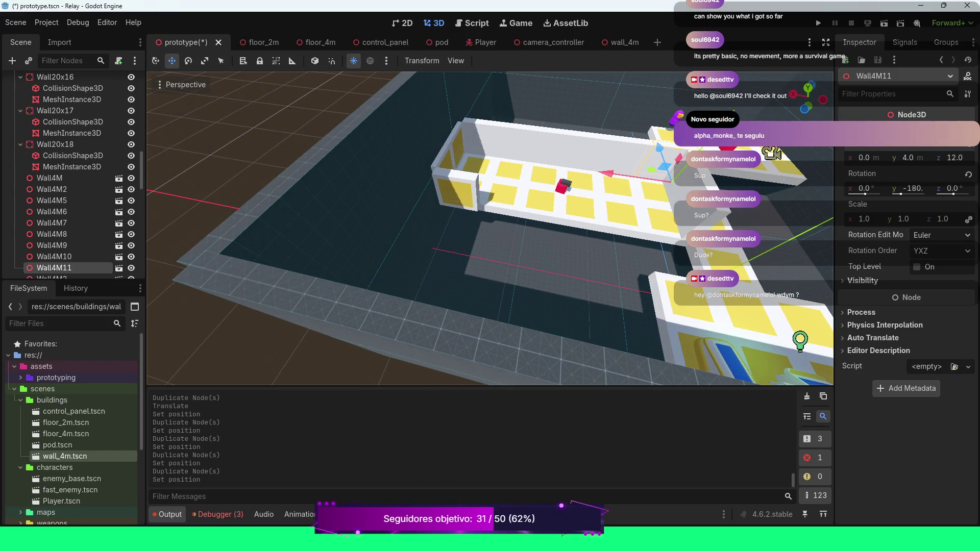
Duplicate the corridor-end Wall4M5 into copies placed at x 20, 16 and 12.
click(457, 196)
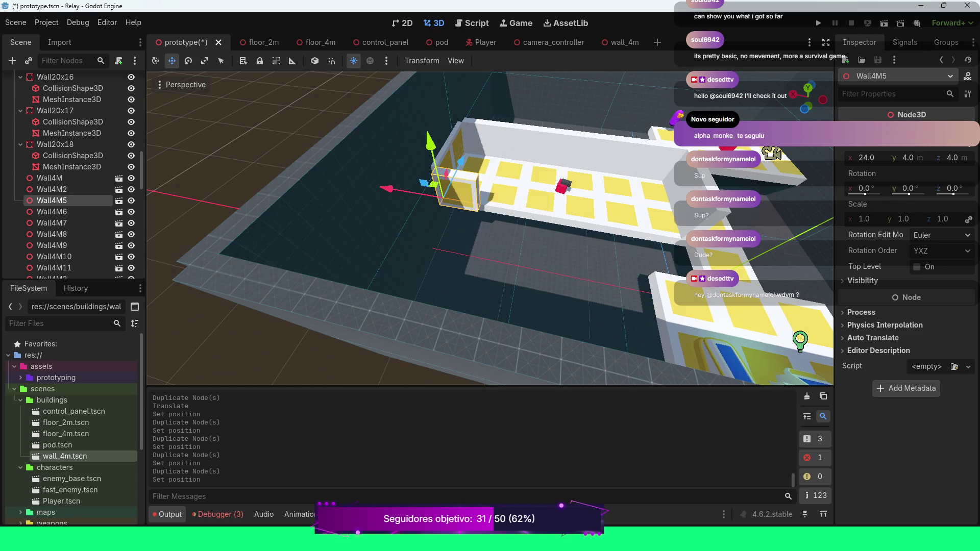
key(ctrl+d)
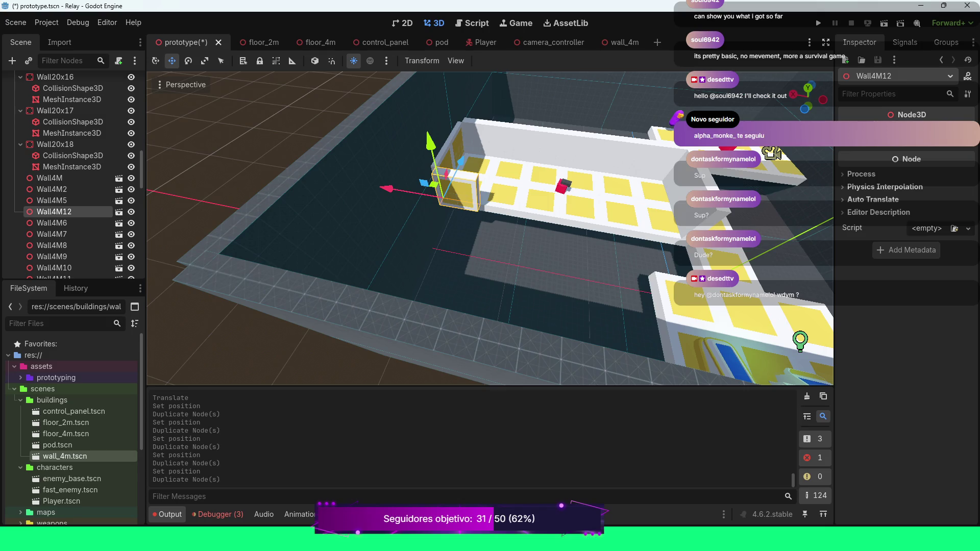
click(868, 133)
click(866, 158)
text(20)
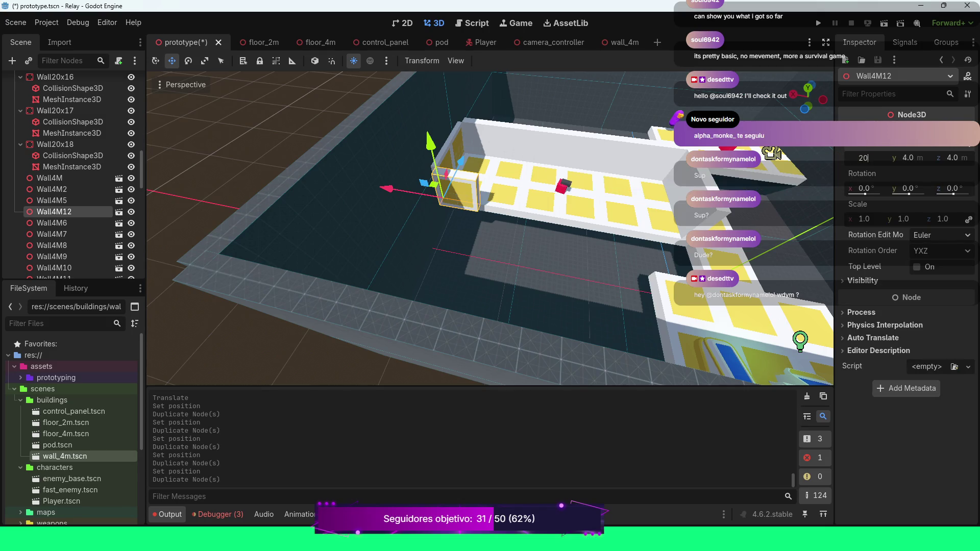
key(Return)
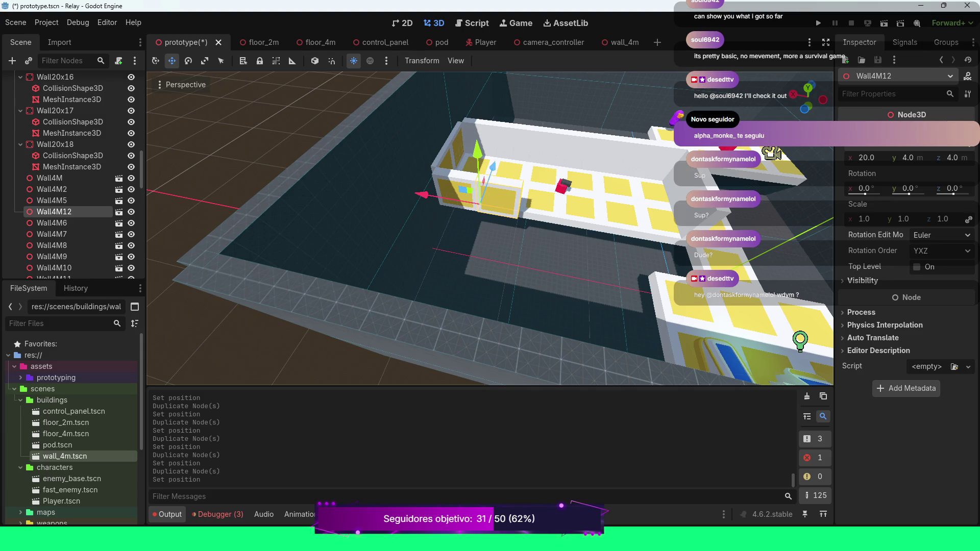
key(ctrl+d)
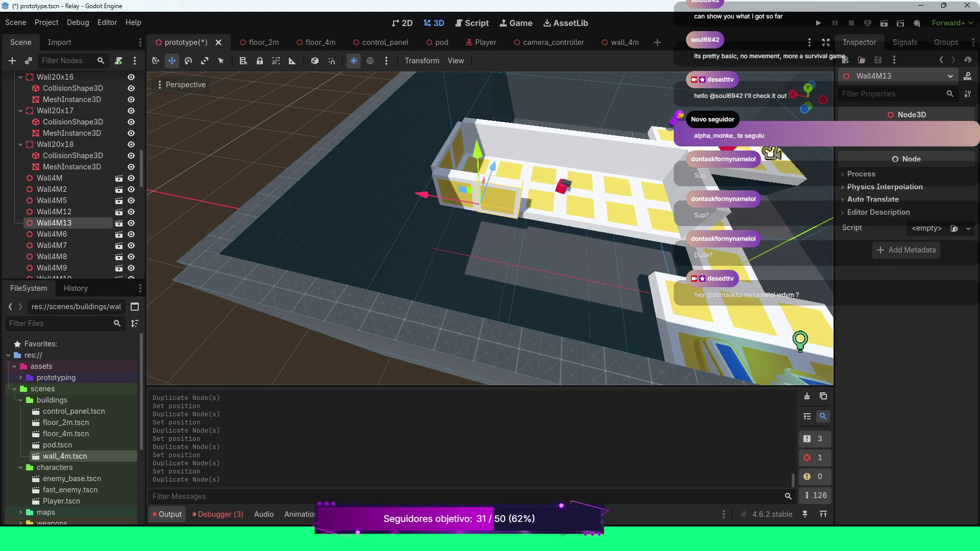
click(868, 134)
click(867, 158)
text(16)
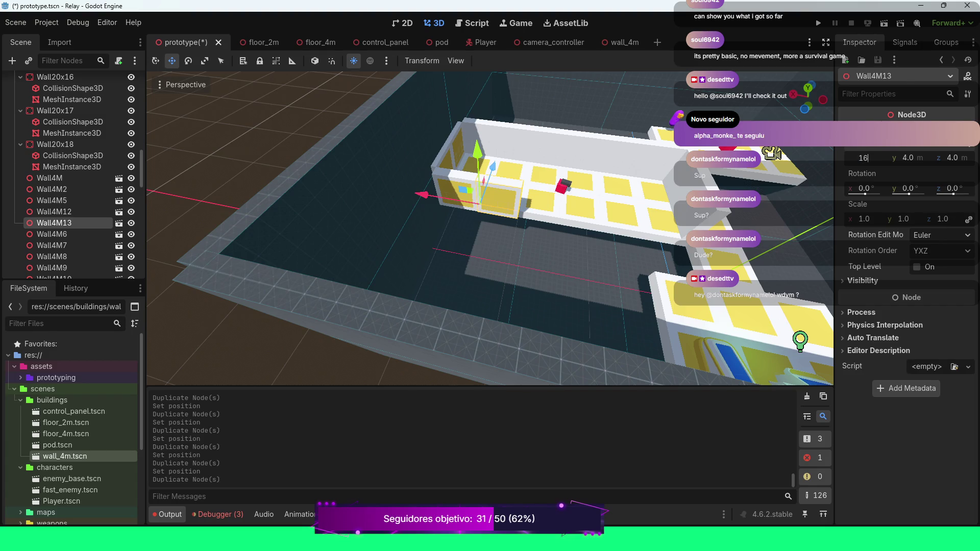
key(Return)
key(ctrl+d)
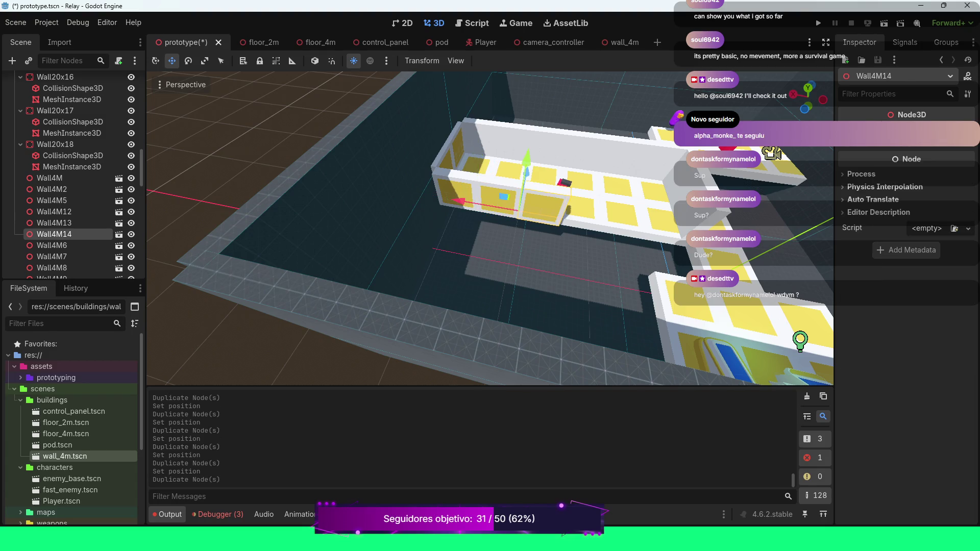
click(868, 134)
click(866, 158)
text(12)
key(Return)
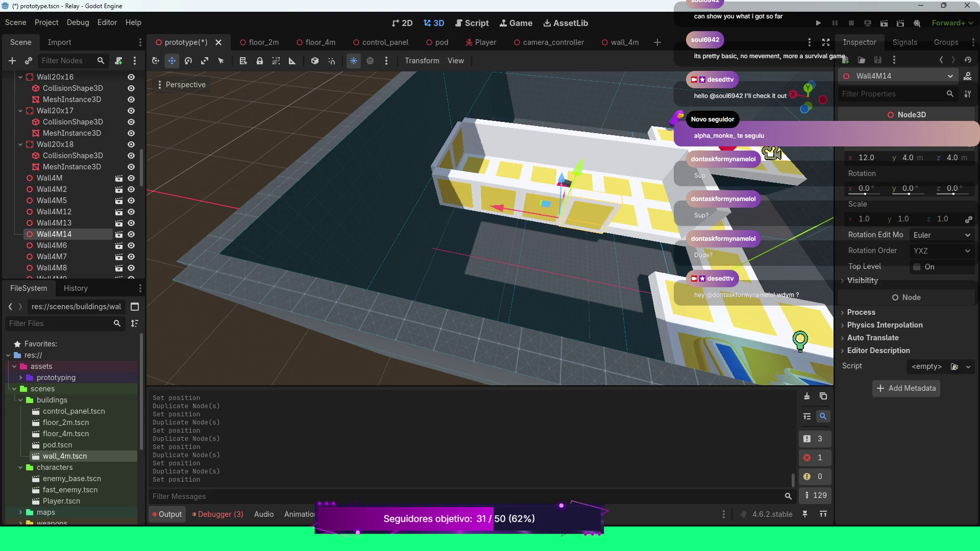
Add two more wall copies, Wall4M15 at x 8 and Wall4M16 at x 4.
key(ctrl+d)
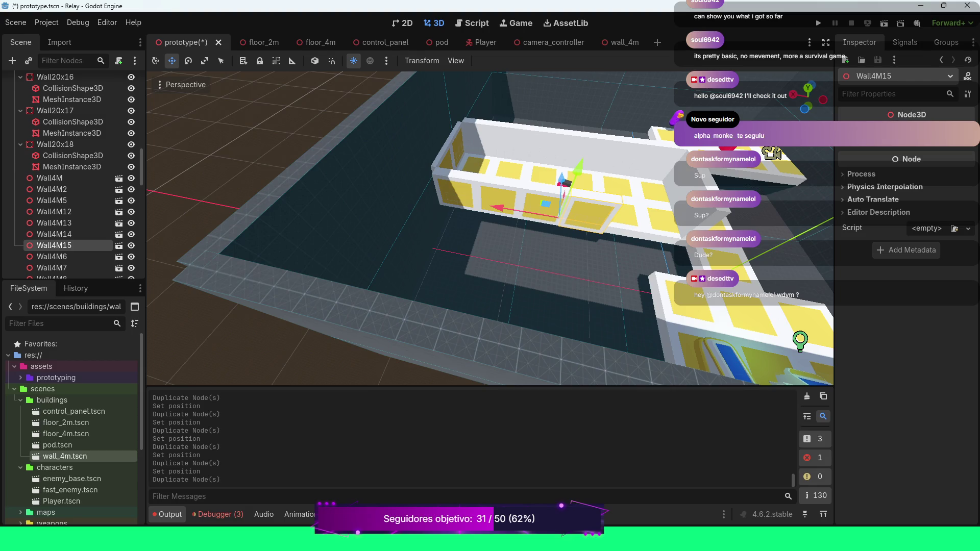
click(868, 134)
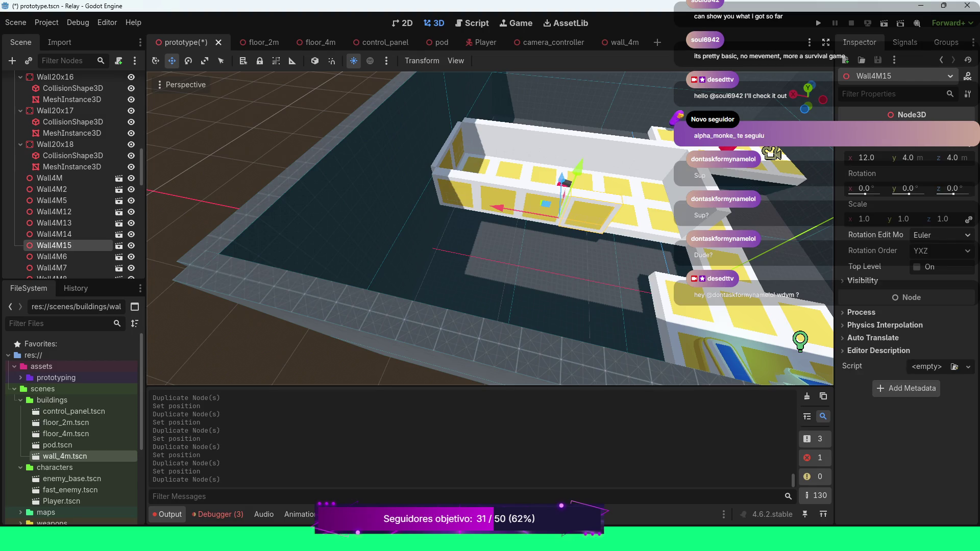
click(866, 158)
text(8)
key(Return)
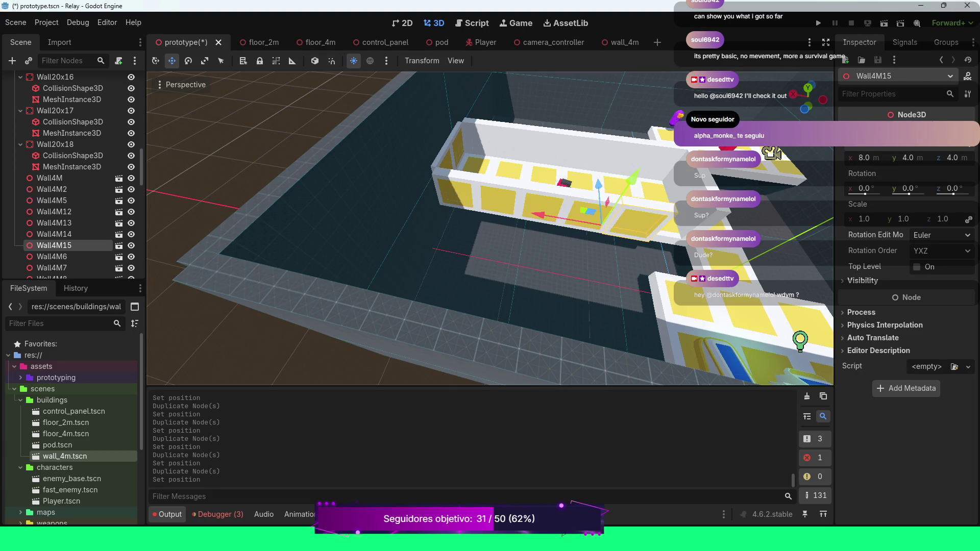
key(ctrl+d)
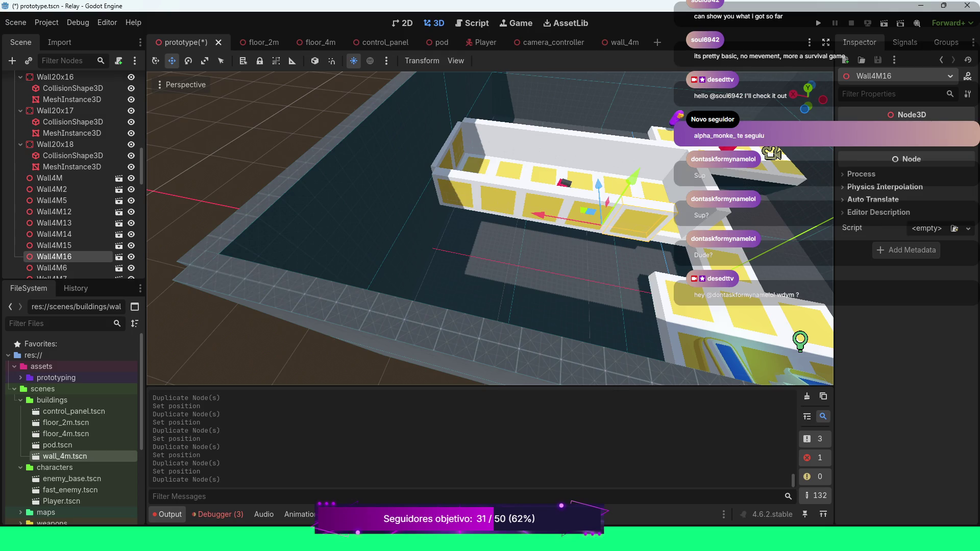
click(864, 158)
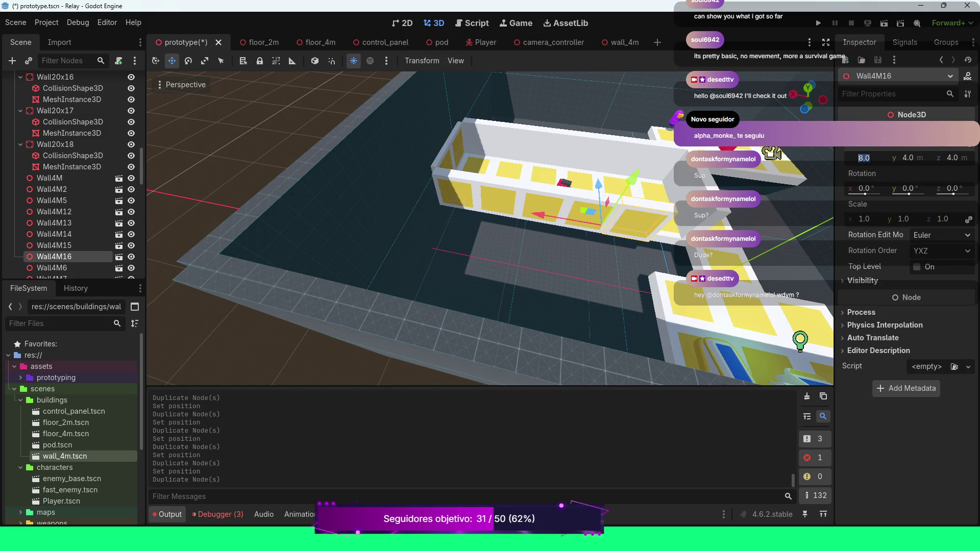
text(4)
key(Return)
Frame the last wall in the viewport and run the game to playtest.
key(f)
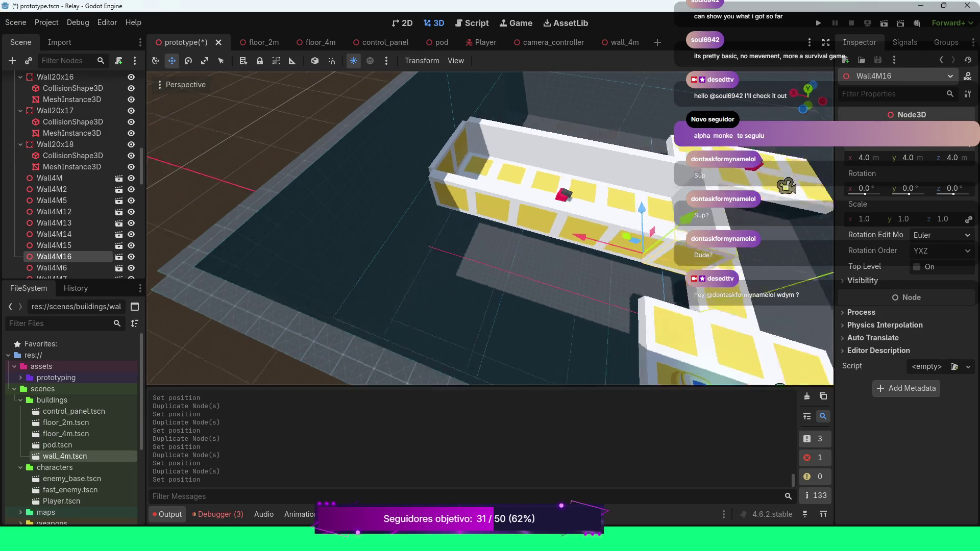
scroll(491, 230, down, 10)
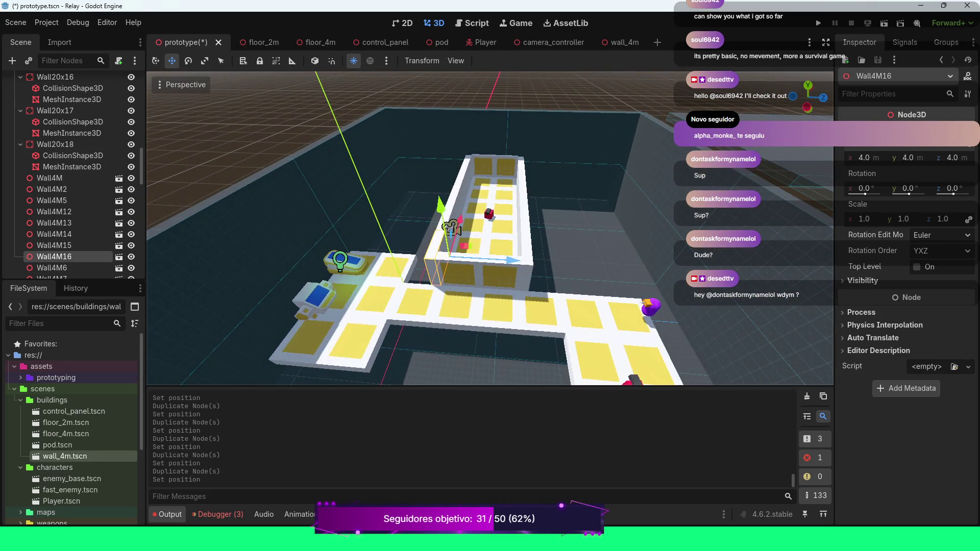
key(F5)
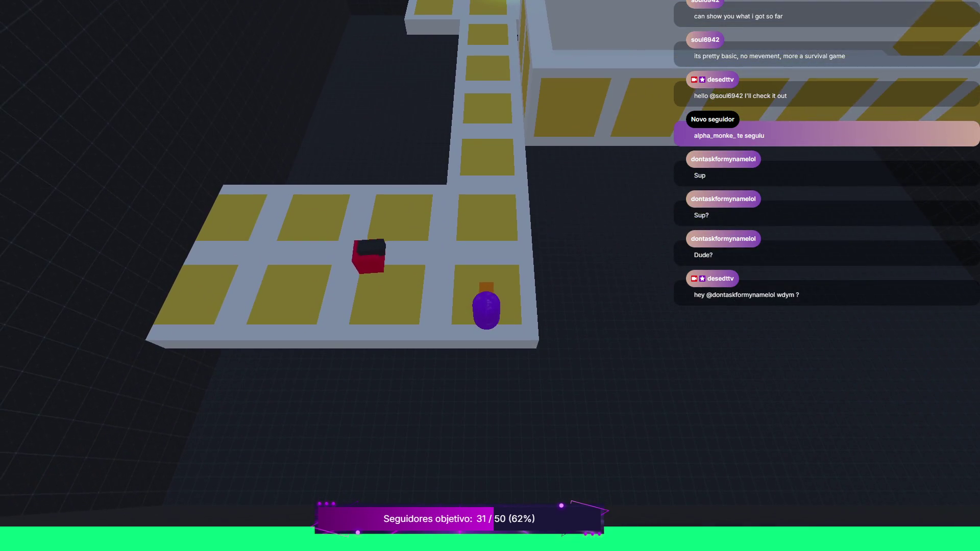
Walk the player up the corridor onto the top platform and off its left edge, then quit.
key(w)
key(w)
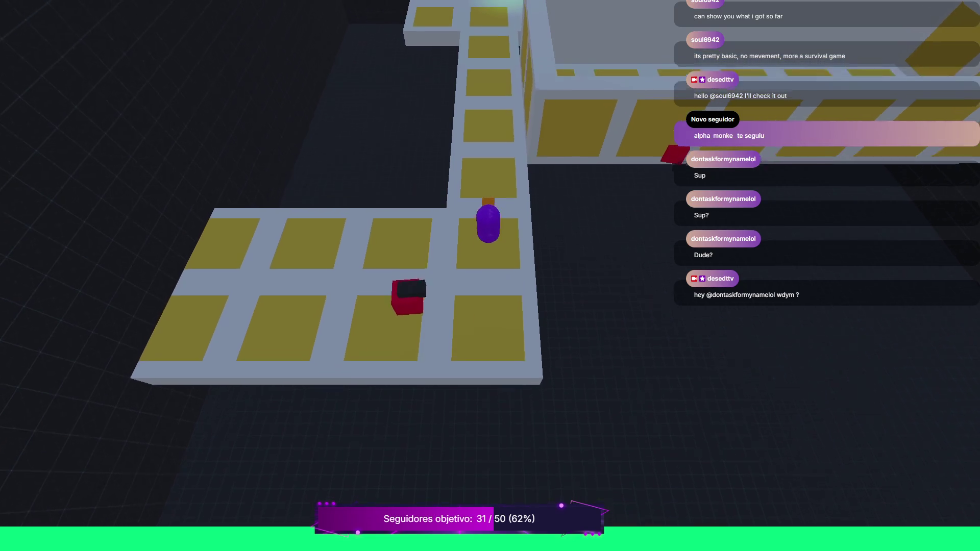
key(w)
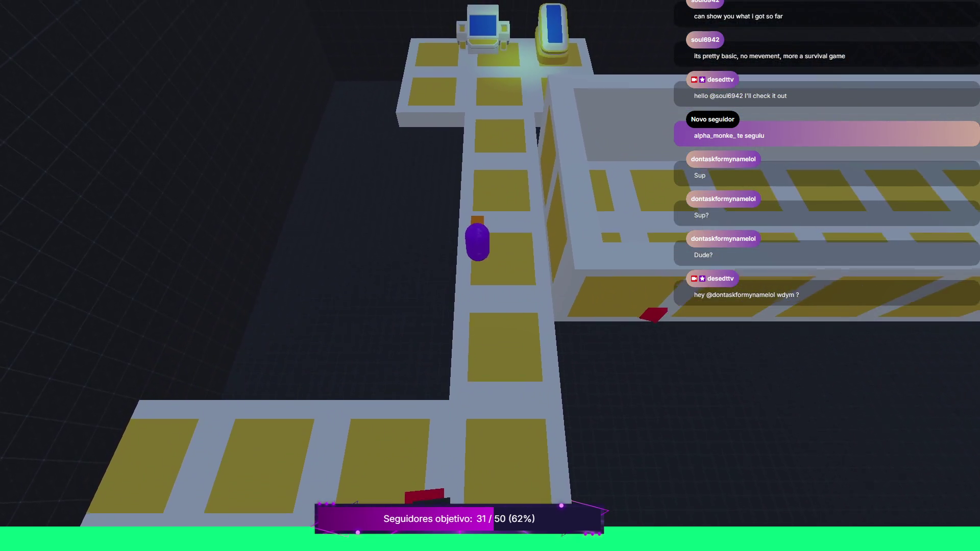
key(d)
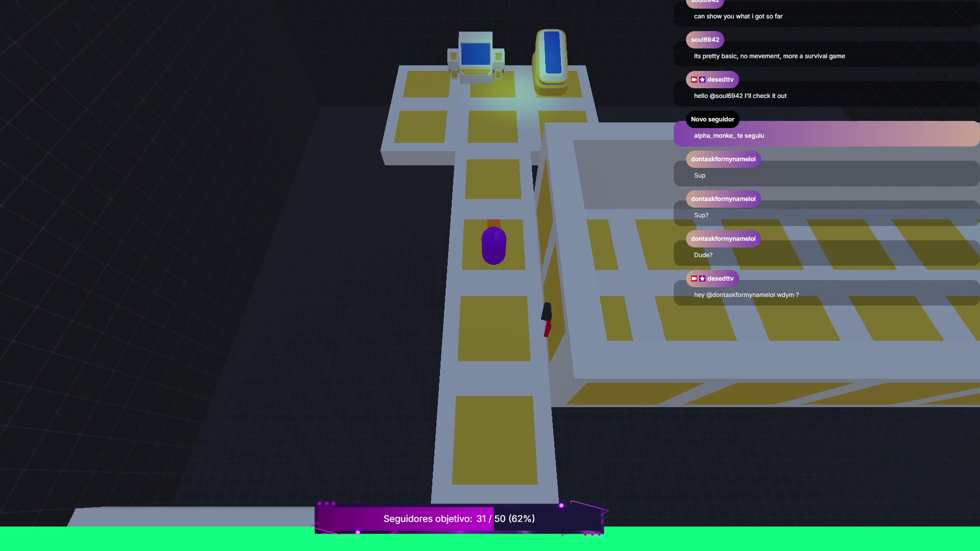
key(w)
key(w)
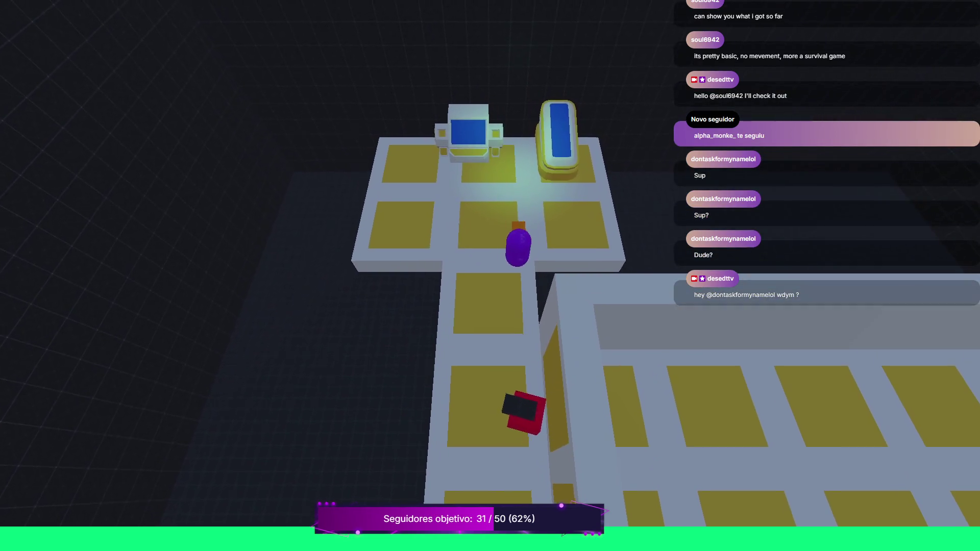
key(a)
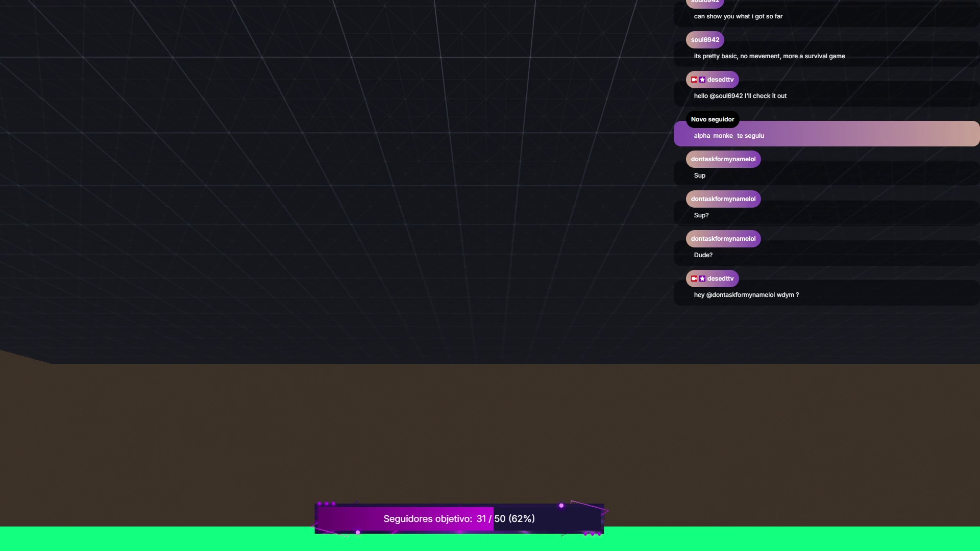
key(Escape)
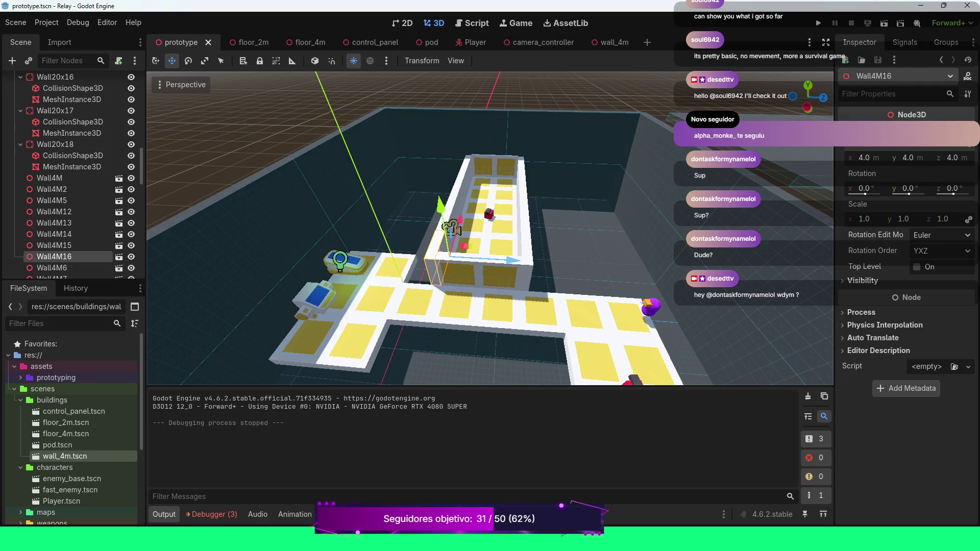
Collapse Wall20x18, Walls and Floor in the Scene tree, then select FastEnemy.
scroll(490, 229, up, 3)
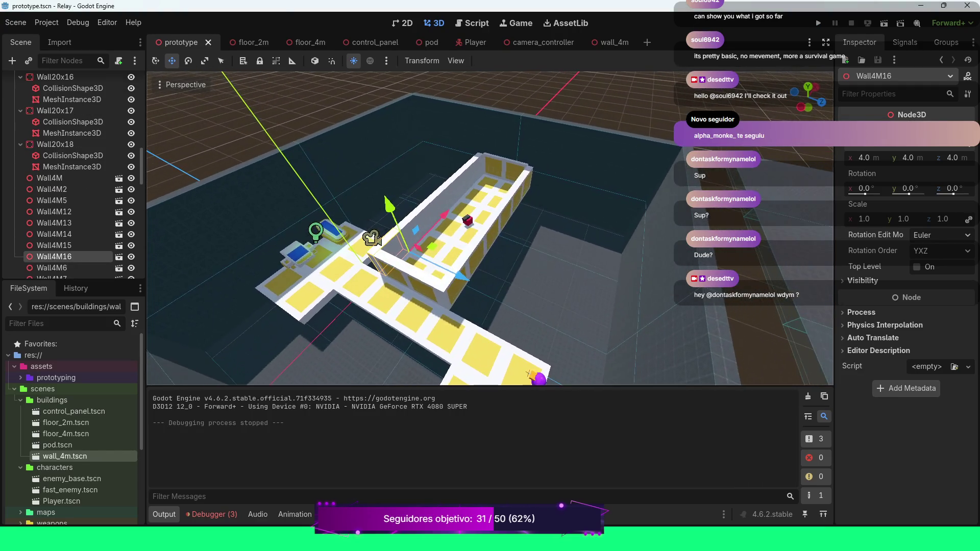
scroll(490, 228, up, 4)
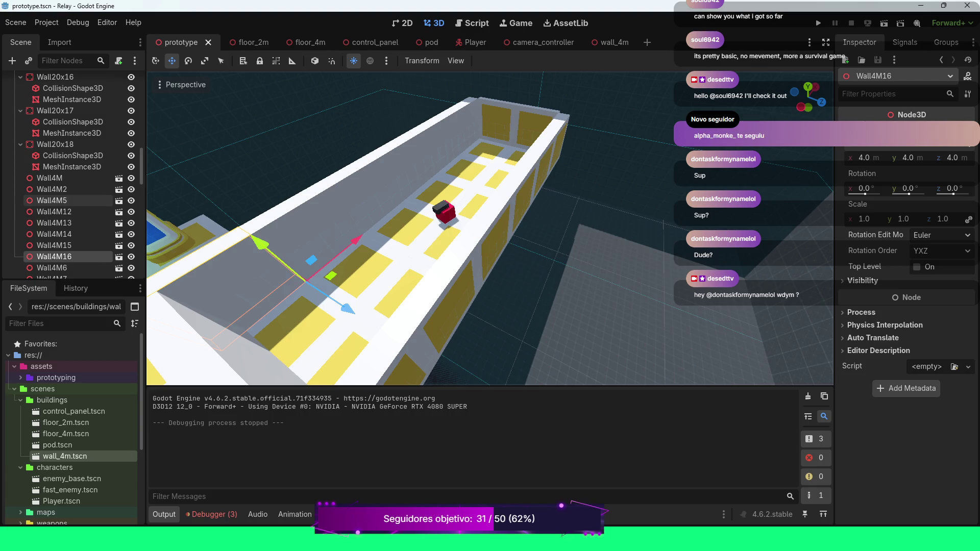
click(21, 144)
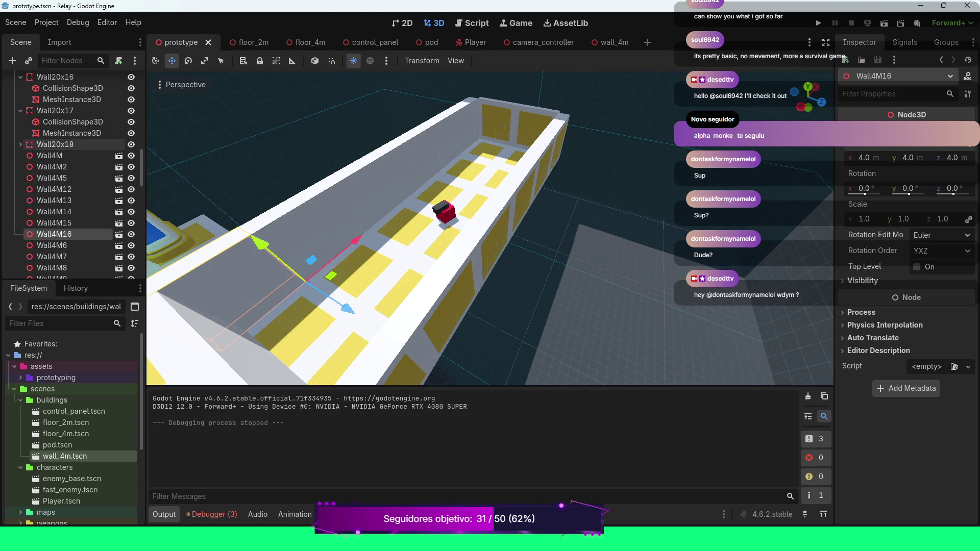
scroll(72, 175, up, 3)
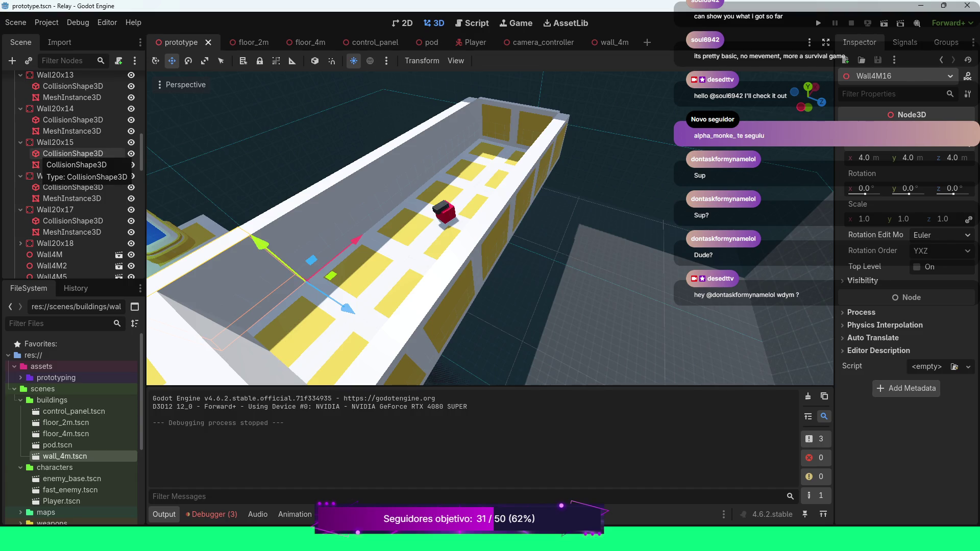
scroll(77, 153, up, 5)
scroll(76, 138, up, 5)
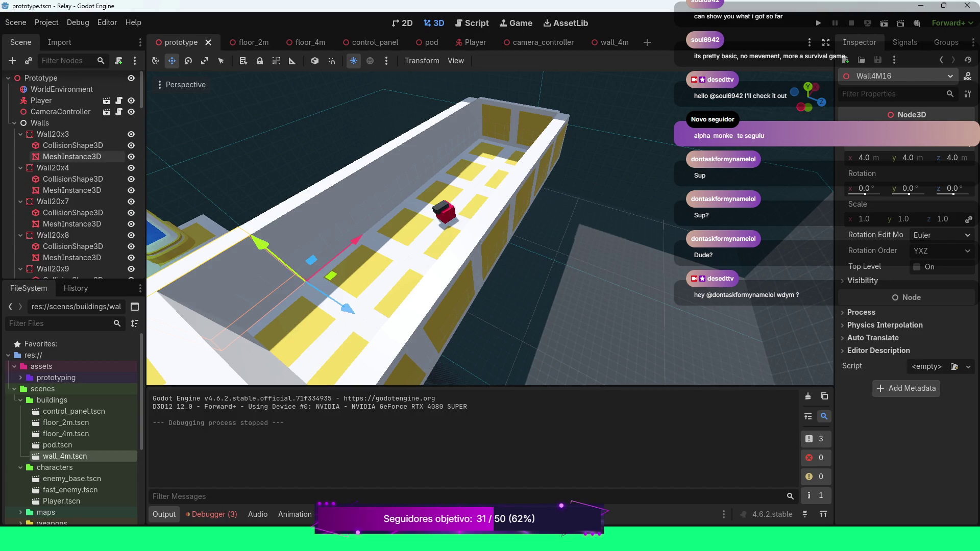
click(14, 125)
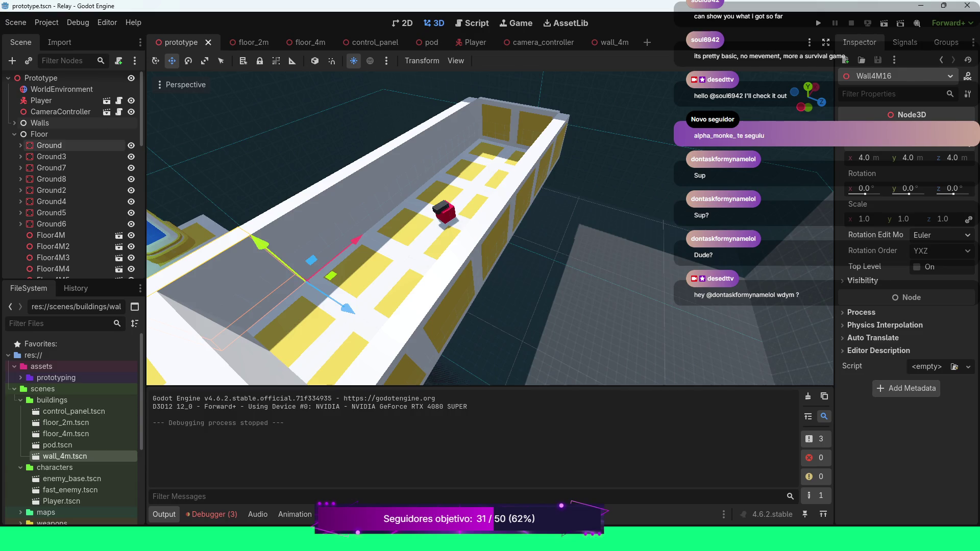
click(14, 137)
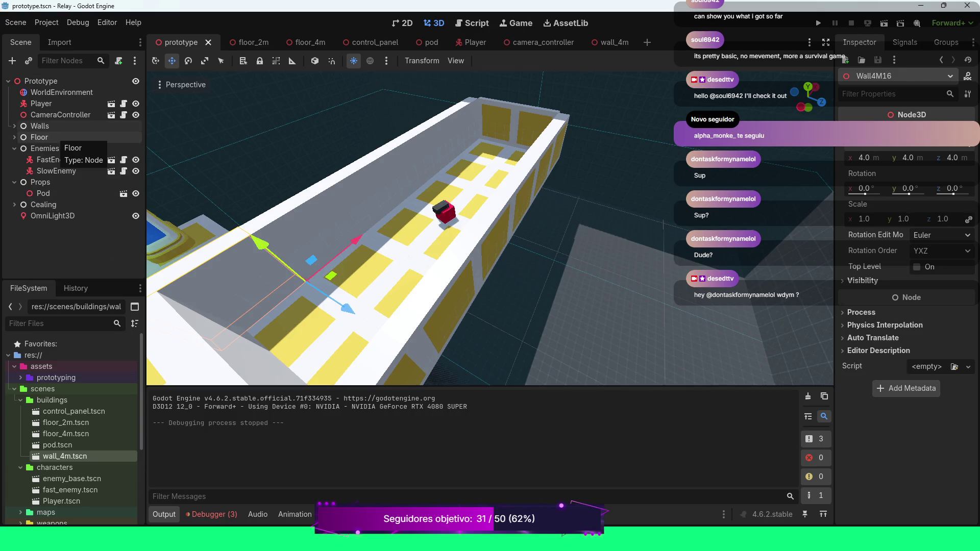
click(55, 160)
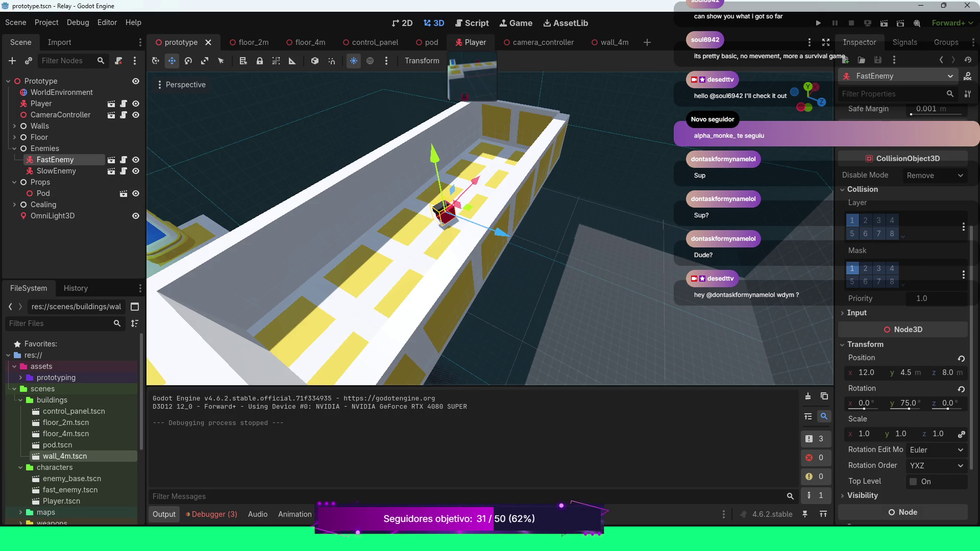
Check the Player scene's CollisionShape3D, then open enemy_base.tscn.
click(469, 43)
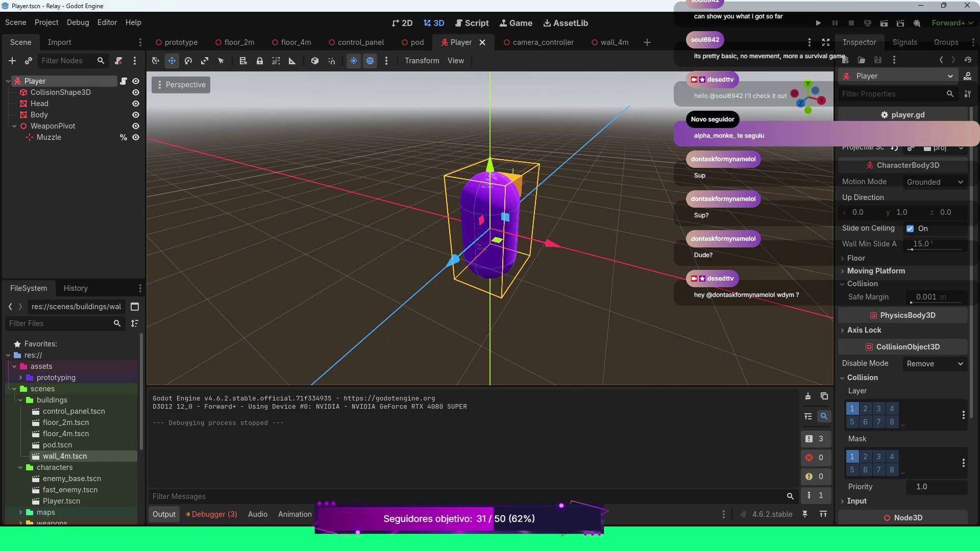
click(60, 92)
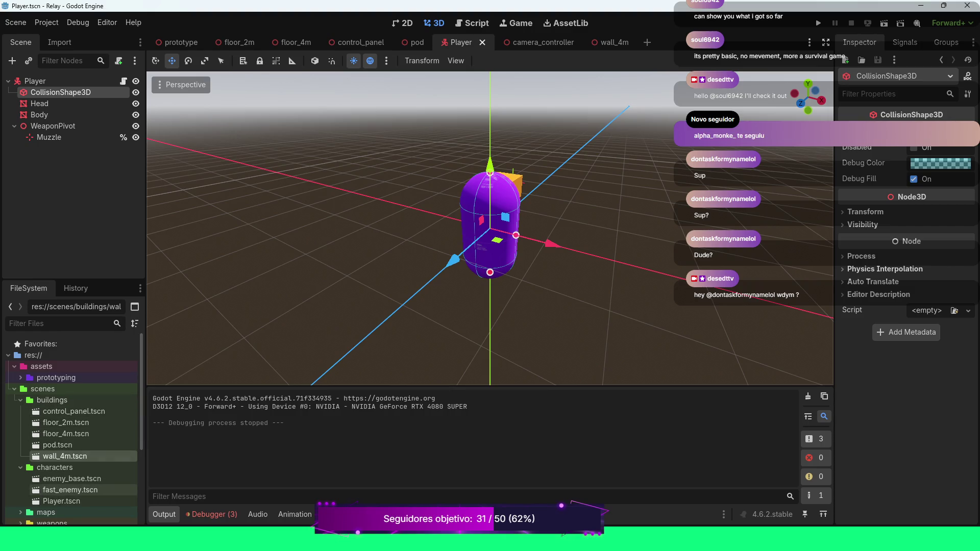
double_click(71, 479)
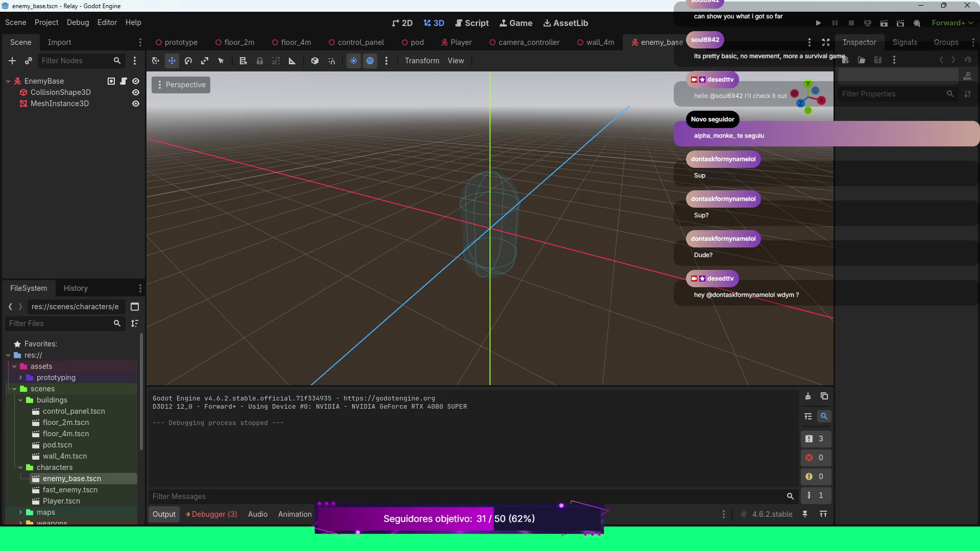
Inspect the enemy's collision shape, then open fast_enemy.tscn.
click(60, 93)
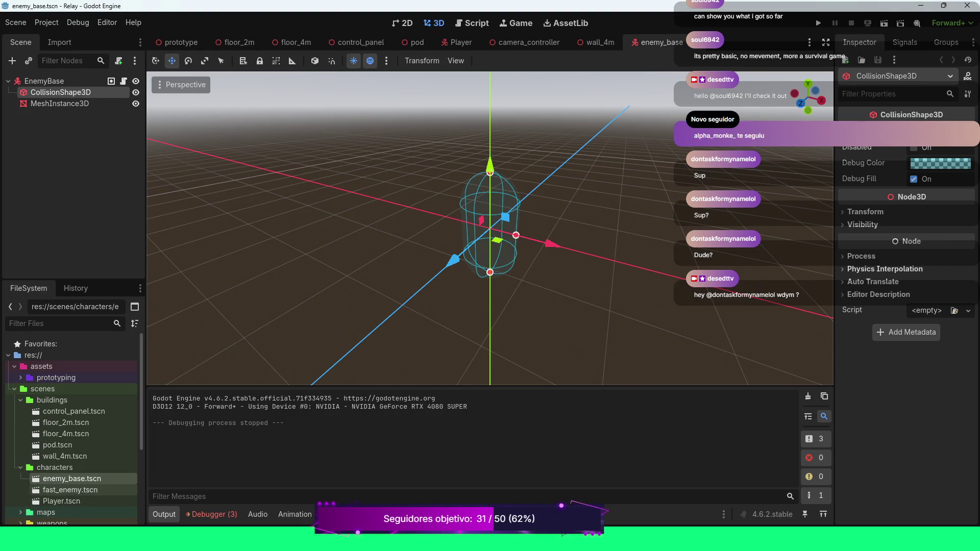
double_click(70, 491)
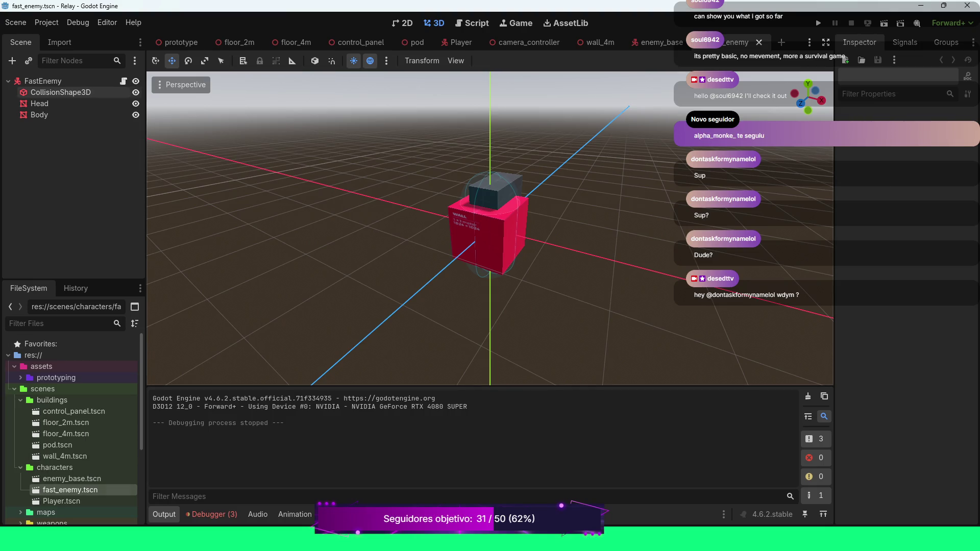
click(66, 92)
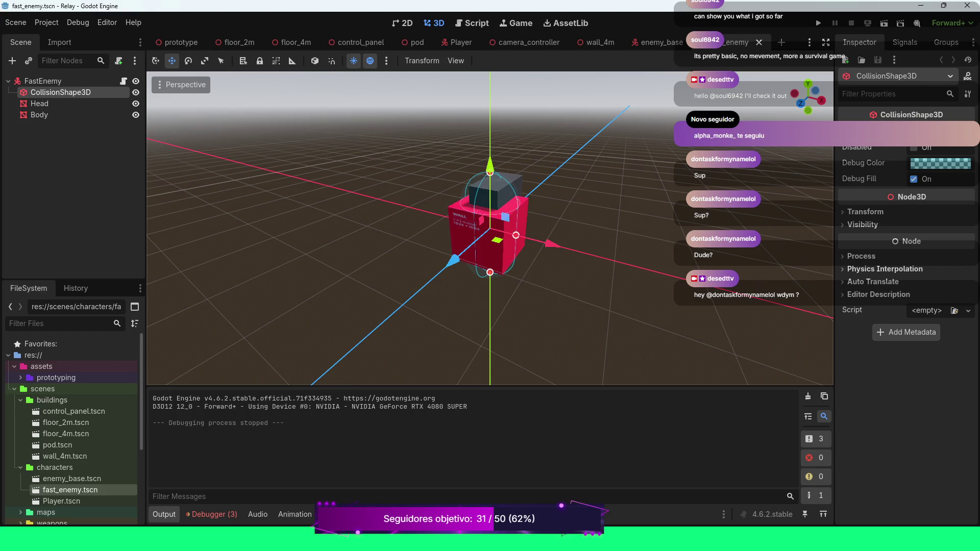
key(KP_4)
key(KP_4)
key(KP_4)
key(KP_4)
key(KP_4)
key(KP_4)
key(KP_4)
key(KP_4)
key(KP_4)
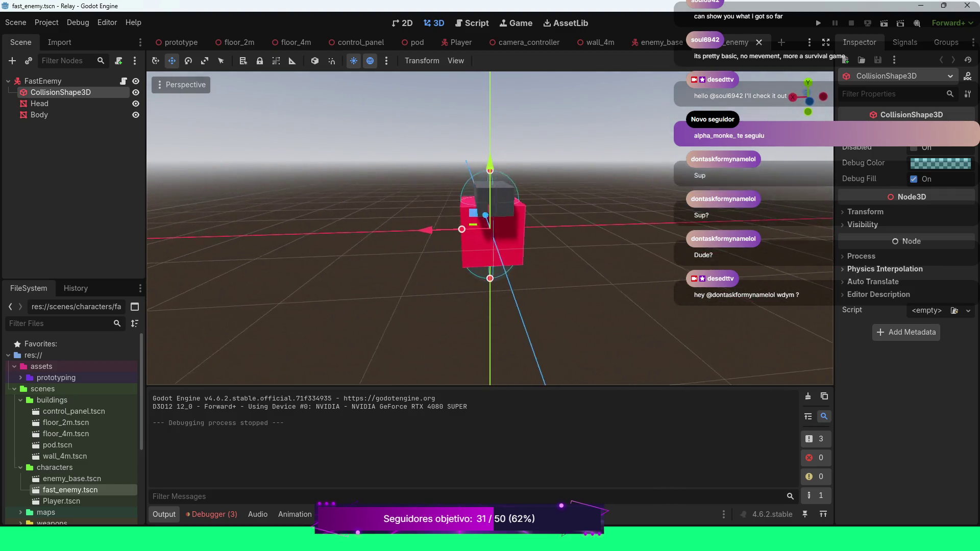
key(KP_4)
key(KP_4)
key(KP_4)
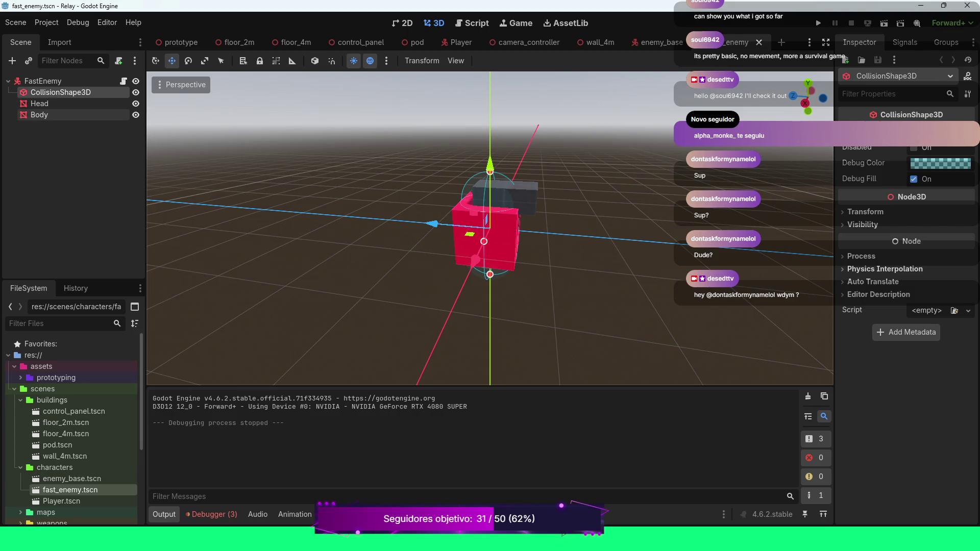
click(45, 115)
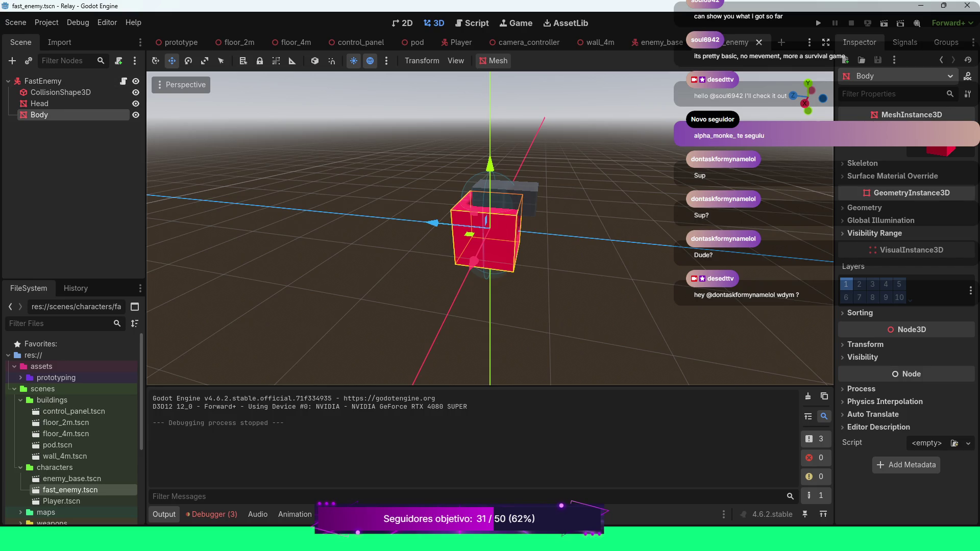
mouse_move(491, 230)
mouse_down()
mouse_move(571, 209)
mouse_move(633, 179)
mouse_up()
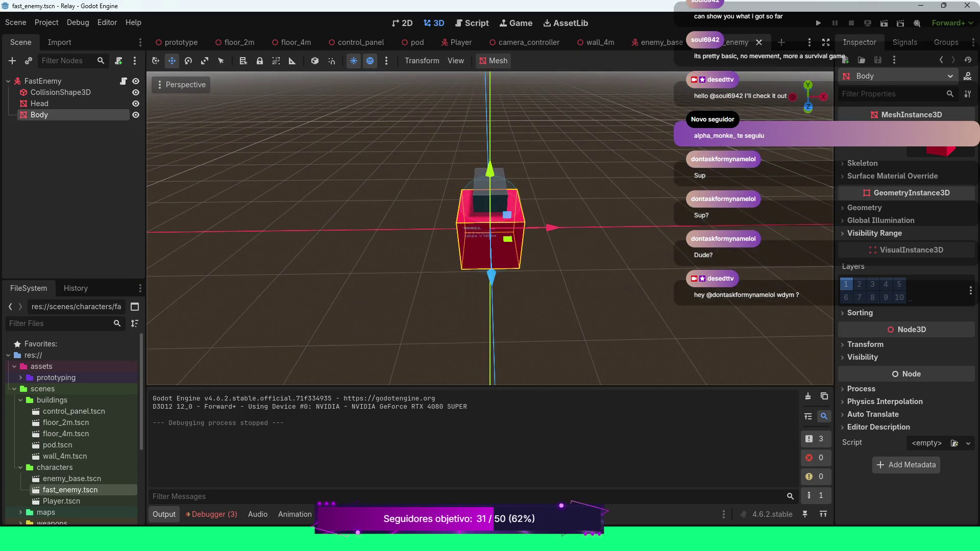
scroll(490, 230, down, 2)
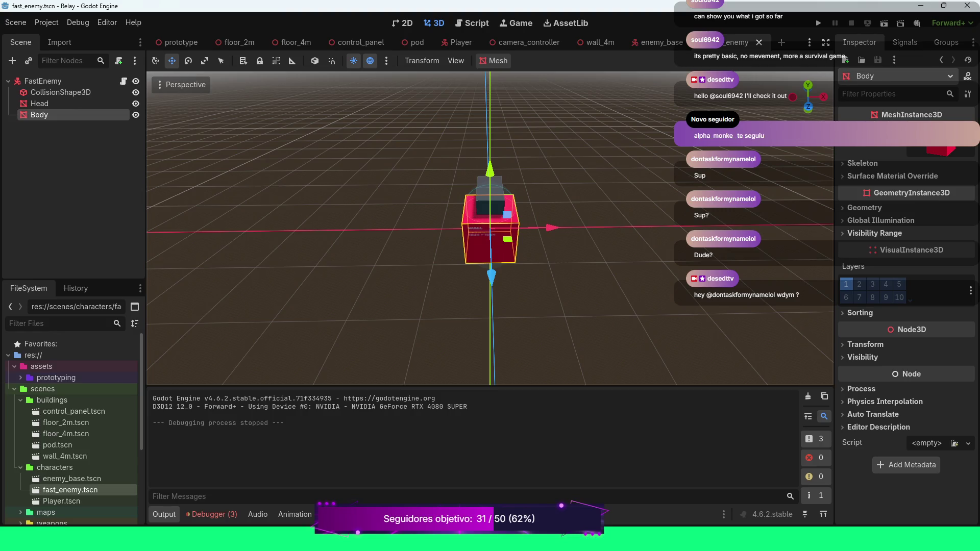
click(41, 104)
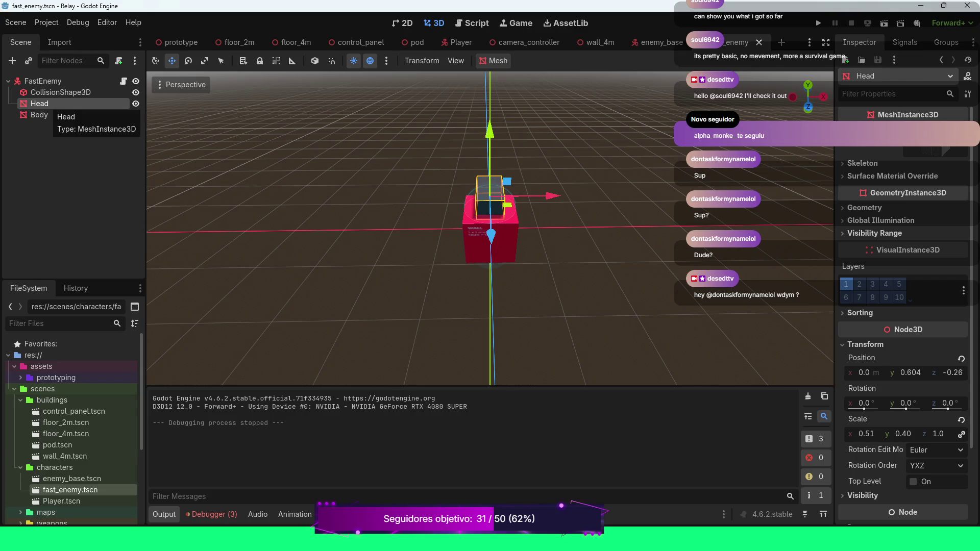
click(60, 93)
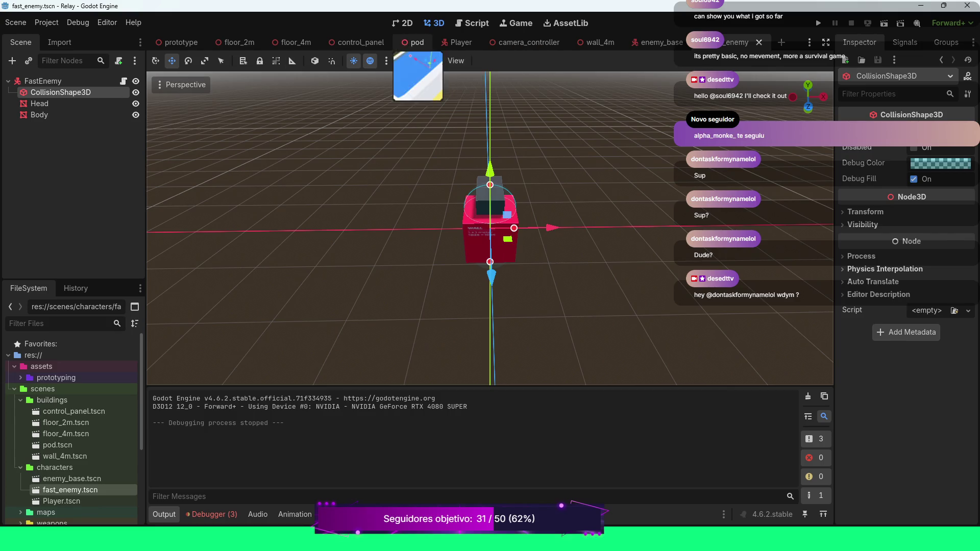
key(F5)
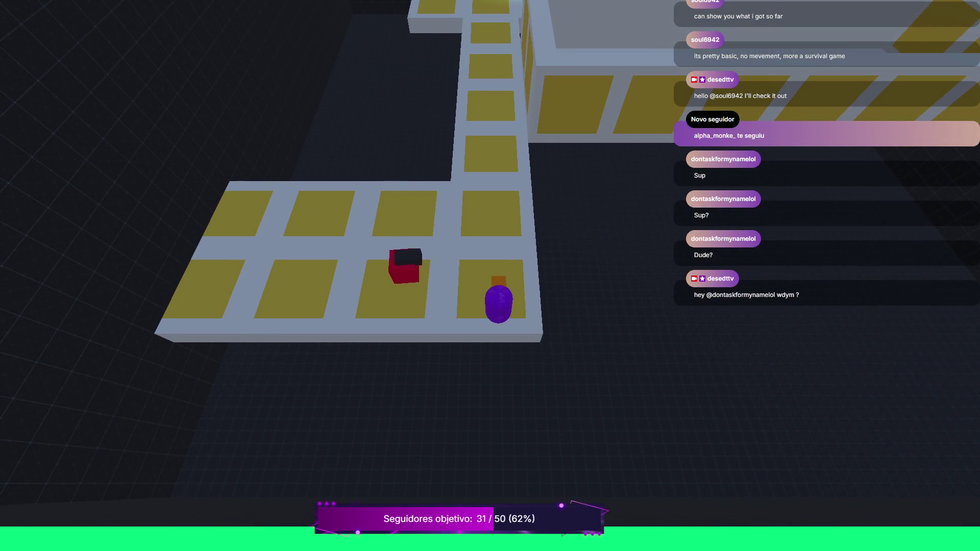
Walk the player north and south through the corridors to the T-junction, then stop with F8.
key(w)
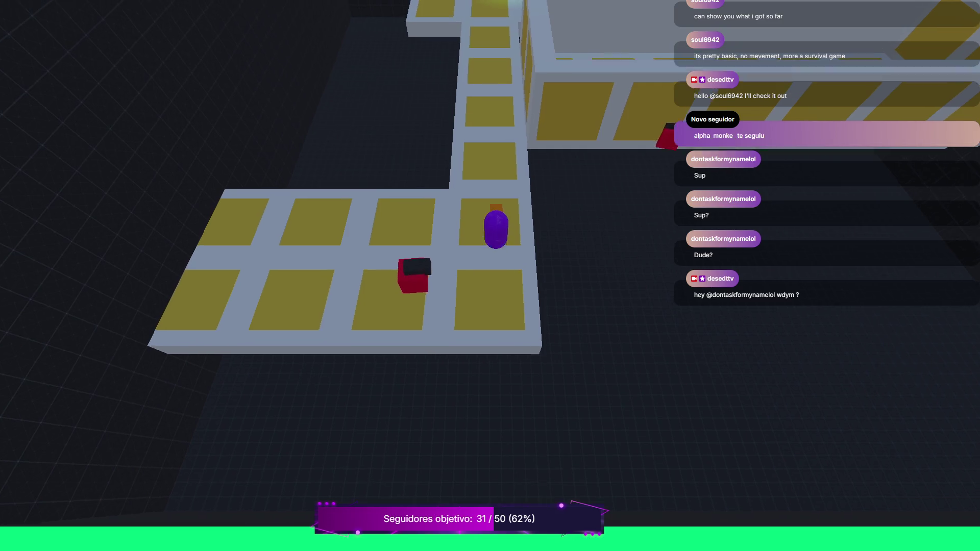
key(w)
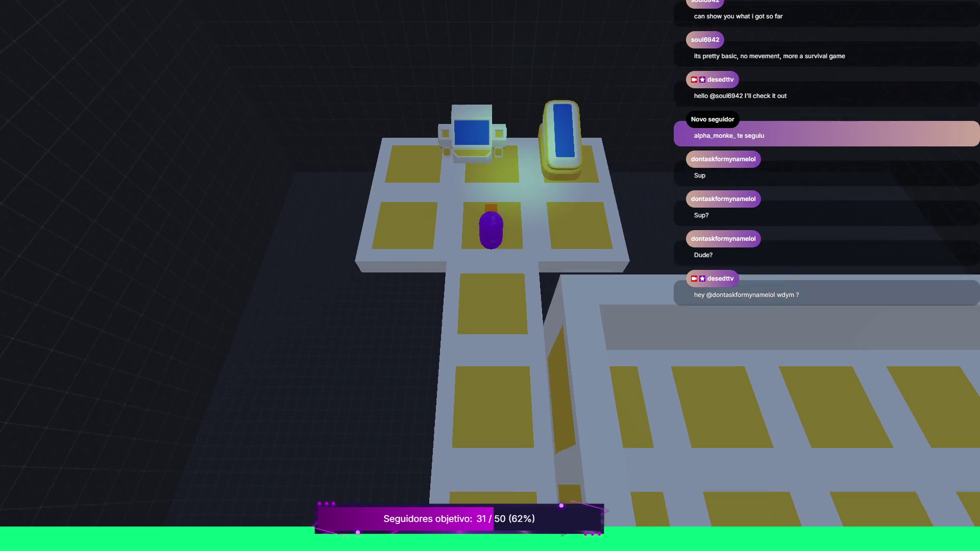
key(s)
key(s)
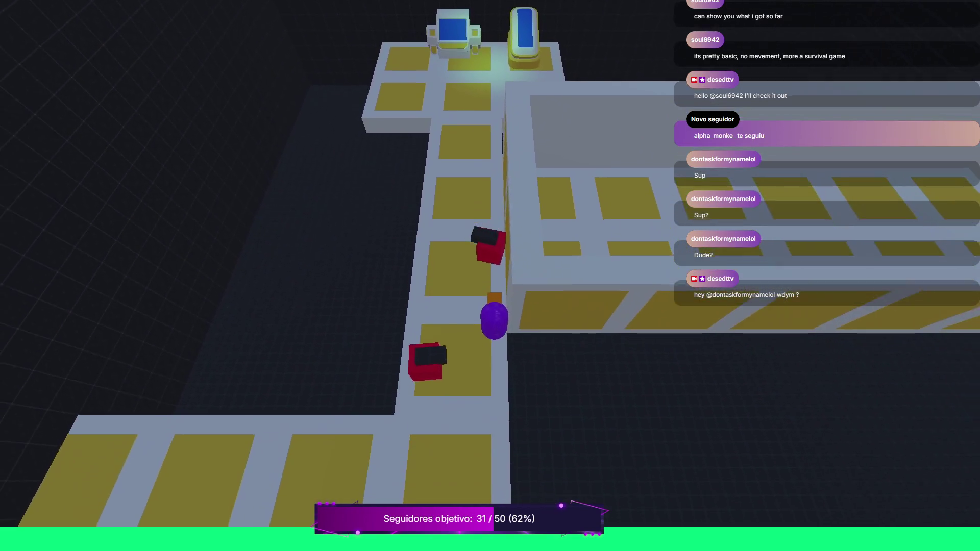
key(s)
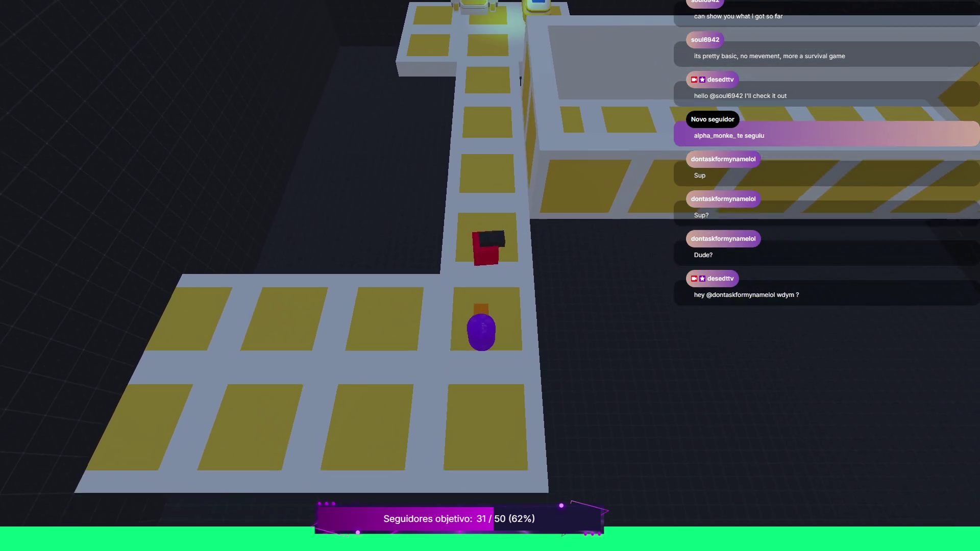
key(w)
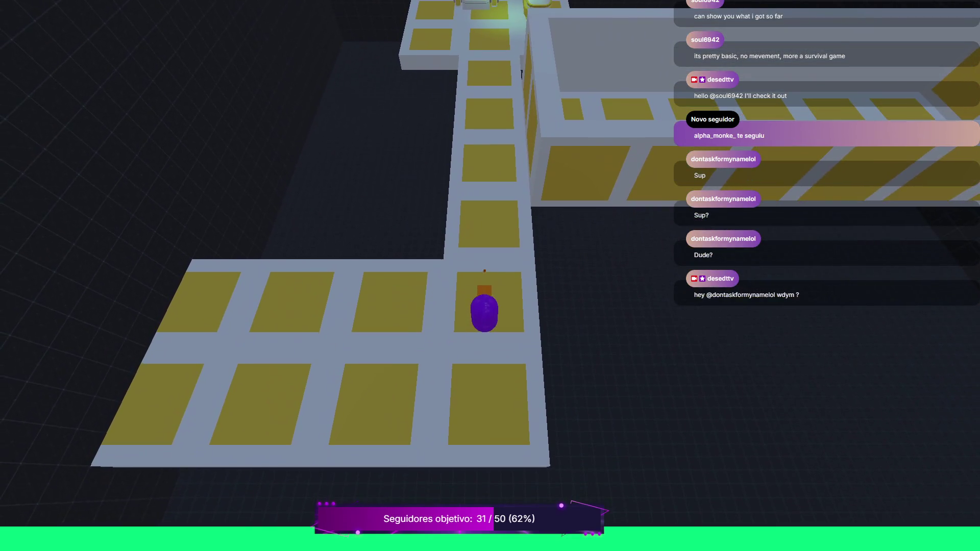
key(w)
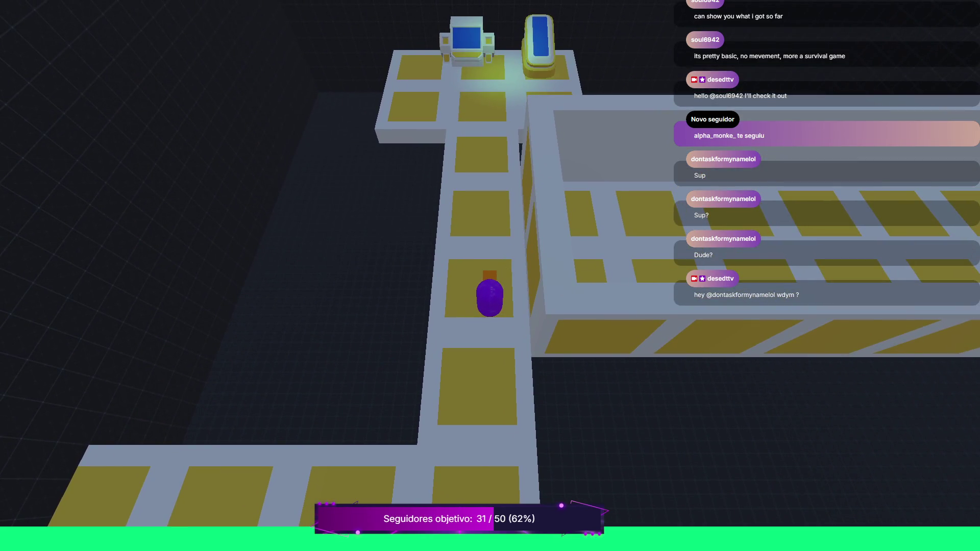
key(s)
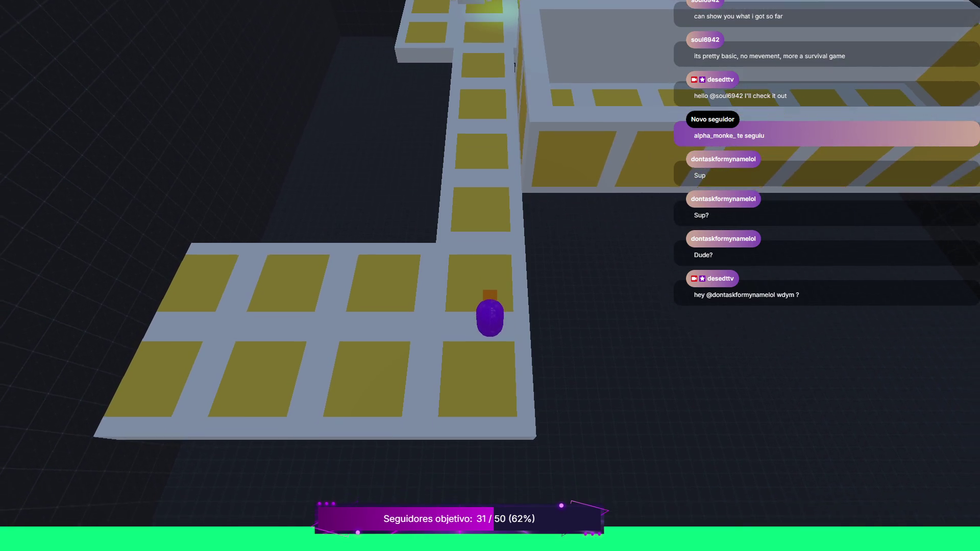
key(a)
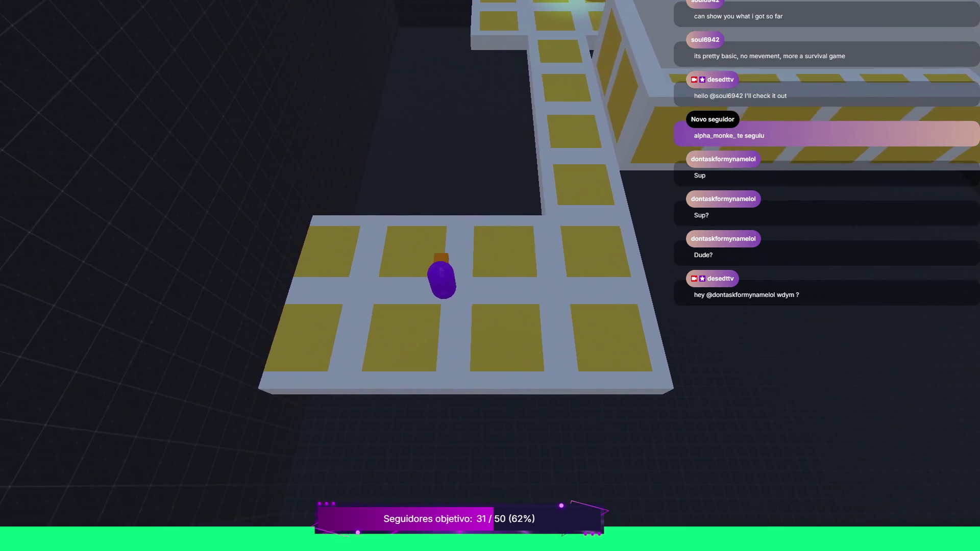
key(d)
key(w)
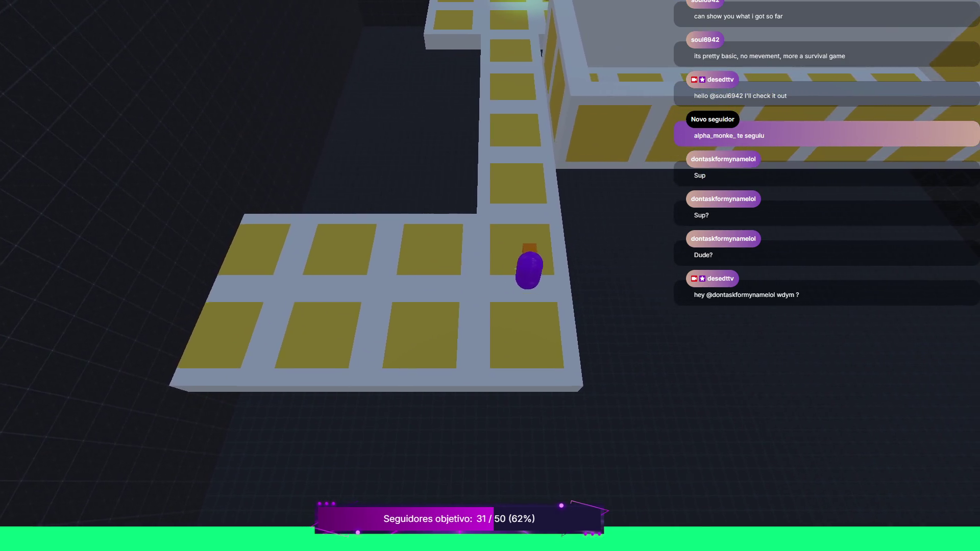
key(w)
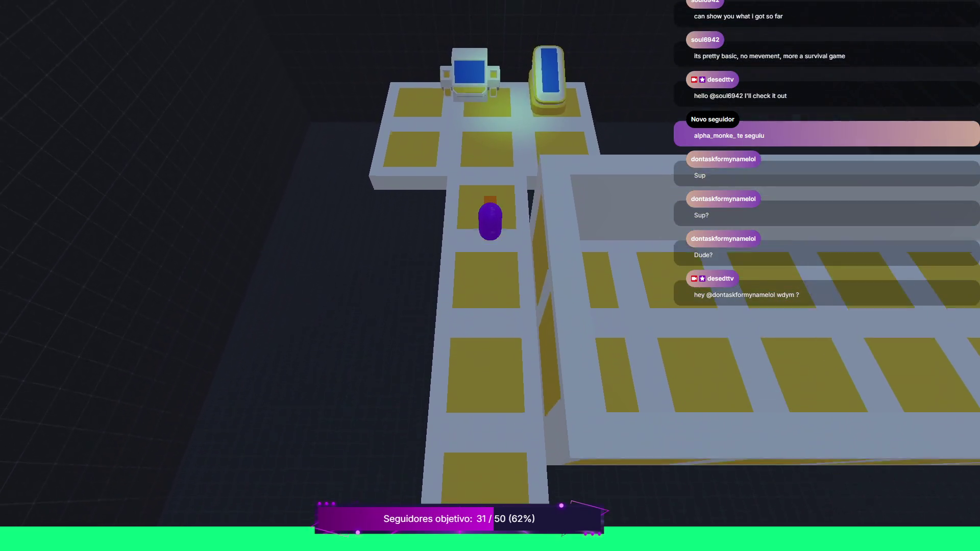
key(s)
key(s)
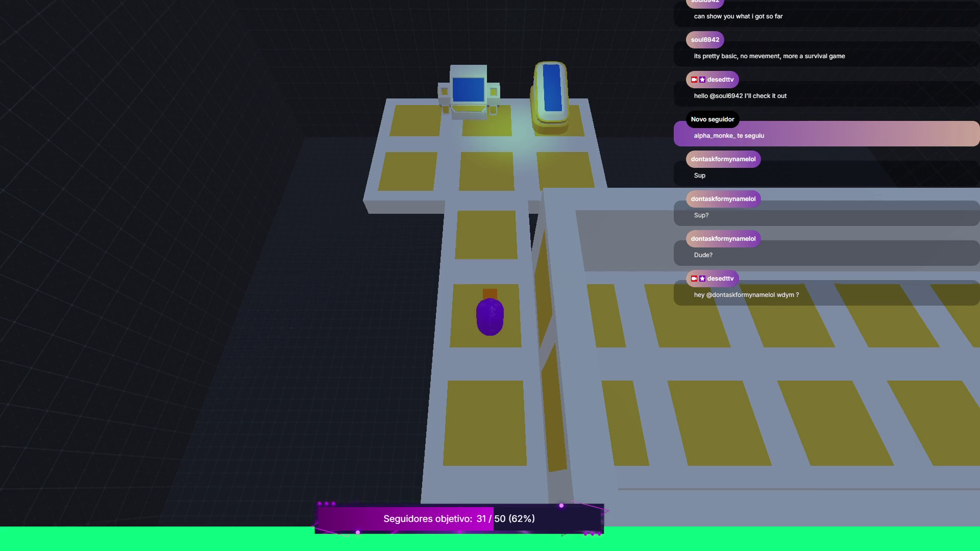
key(s)
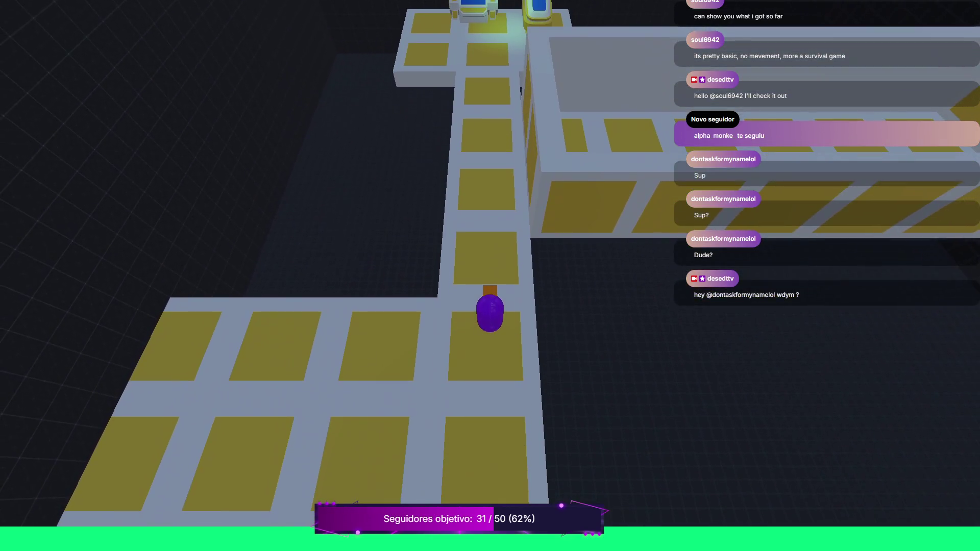
key(F8)
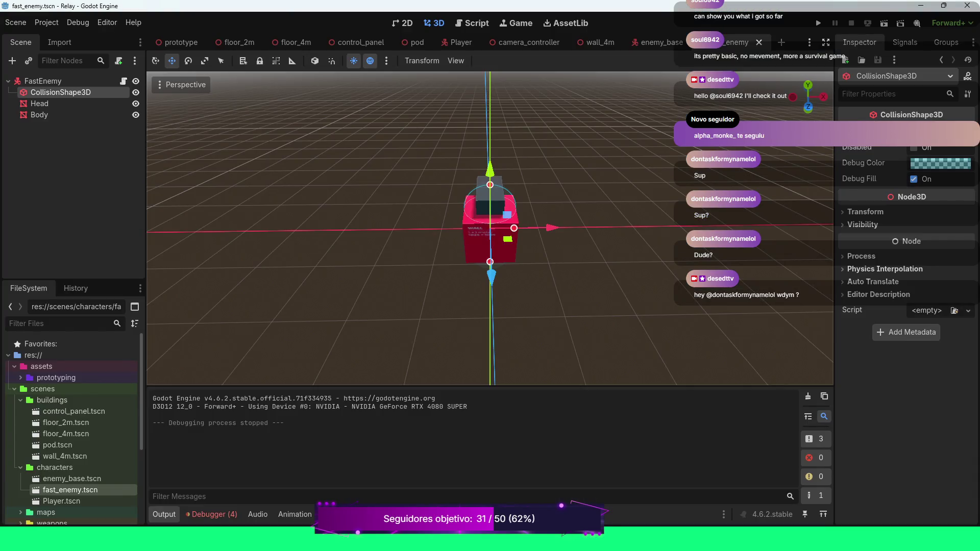
Orbit around the FastEnemy model, then switch to the enemy_base scene tab.
key(KP_4)
key(KP_4)
key(KP_4)
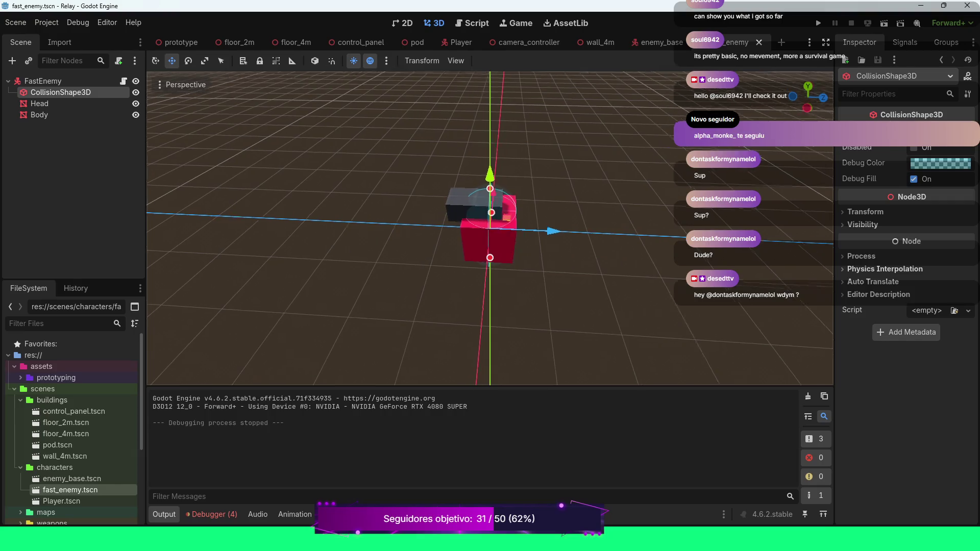
key(KP_4)
key(KP_4)
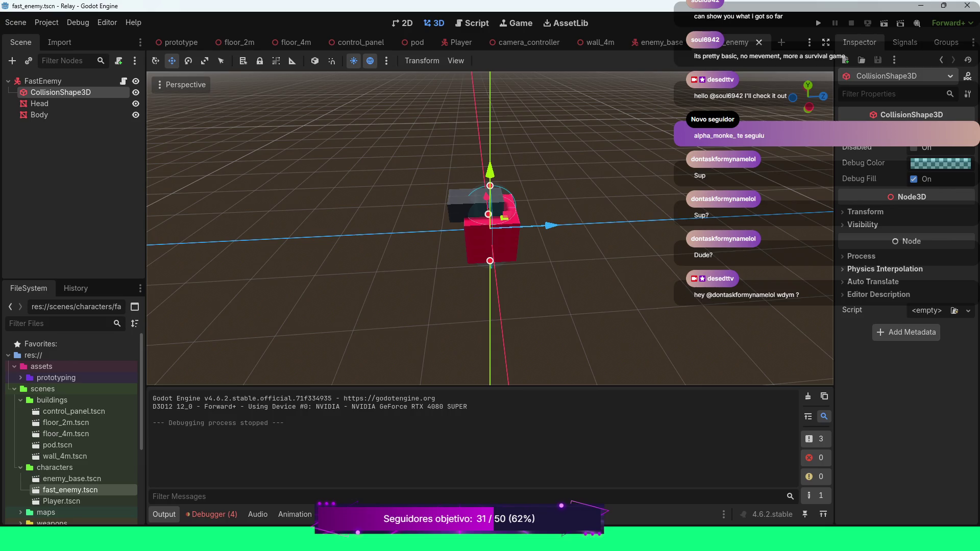
key(ctrl+shift+Tab)
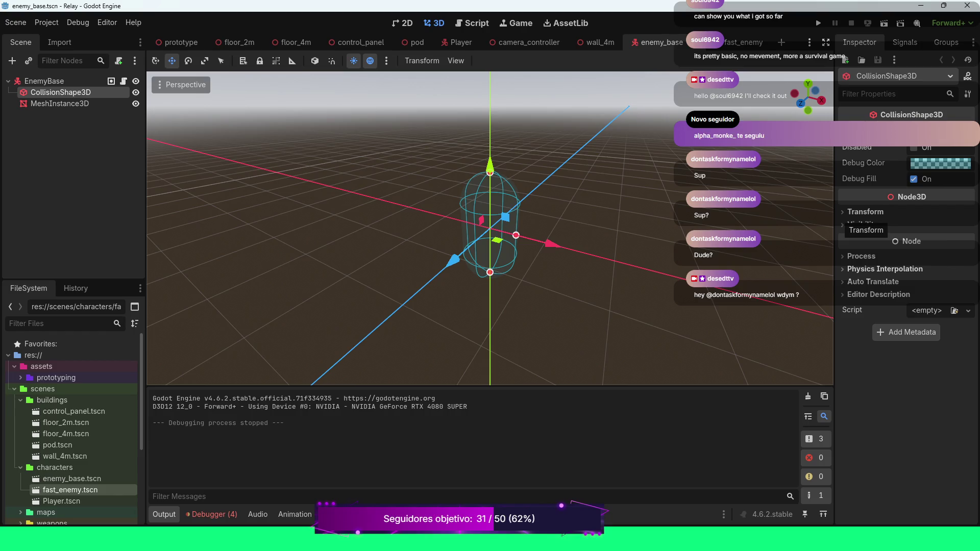
Review the capsule's shape size, transform and visibility settings, then bring up enemy_base.gd.
click(939, 132)
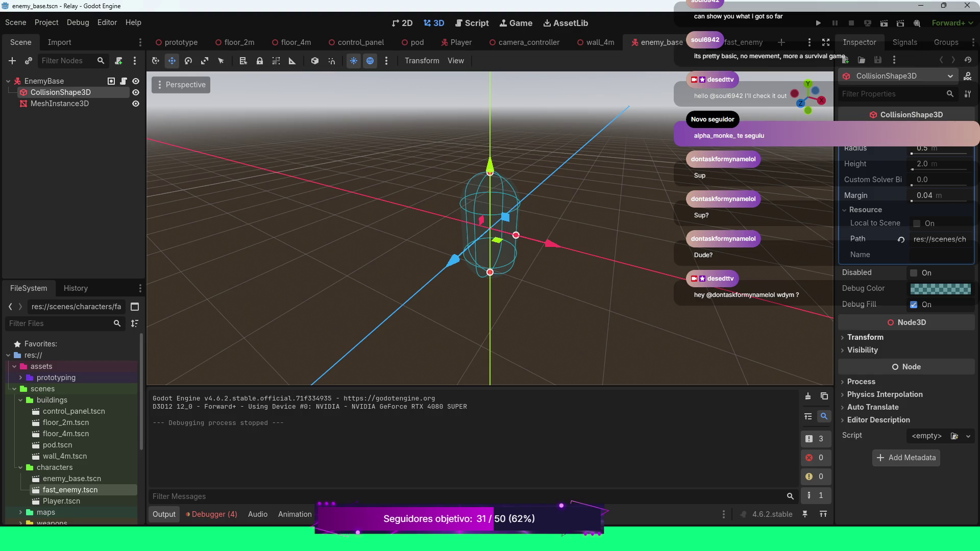
click(868, 337)
scroll(868, 340, down, 2)
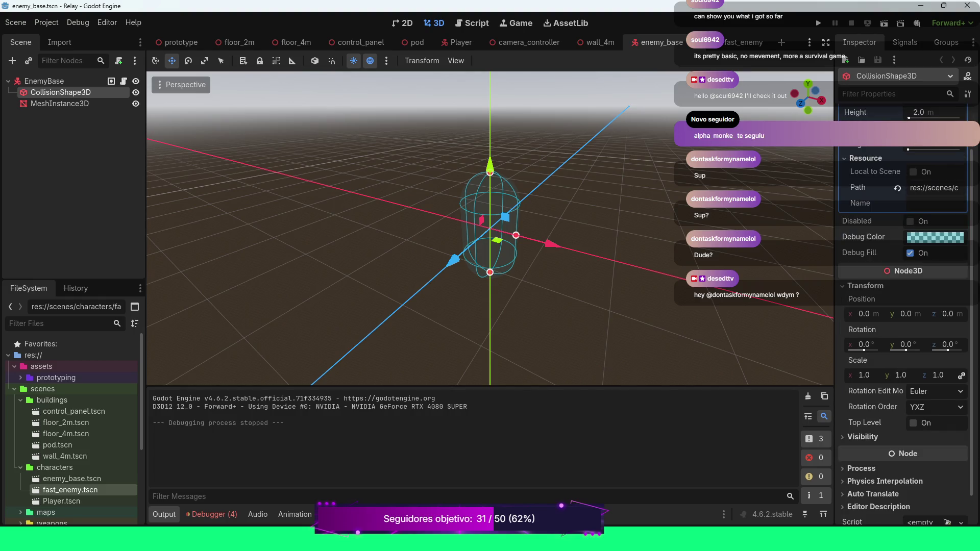
scroll(868, 339, down, 1)
click(863, 405)
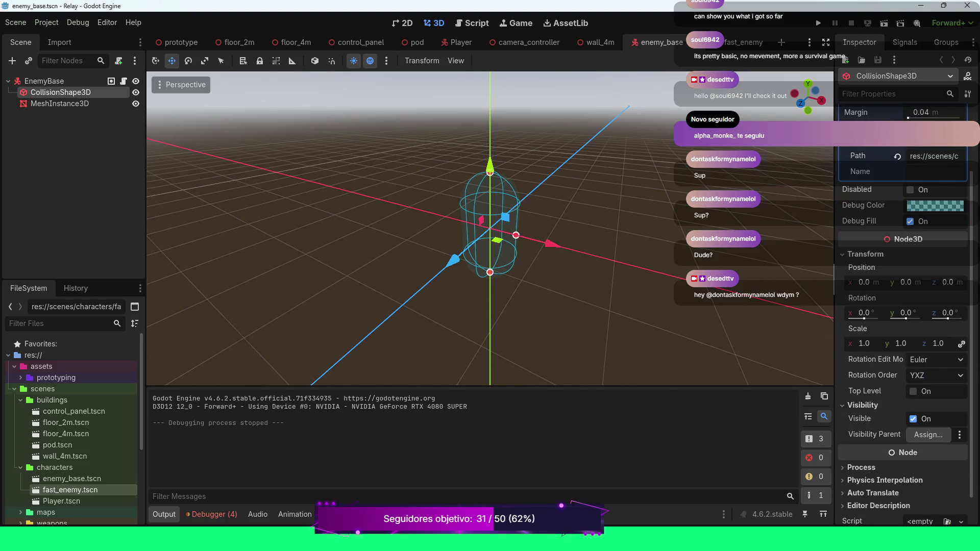
scroll(490, 230, down, 2)
scroll(490, 230, down, 2)
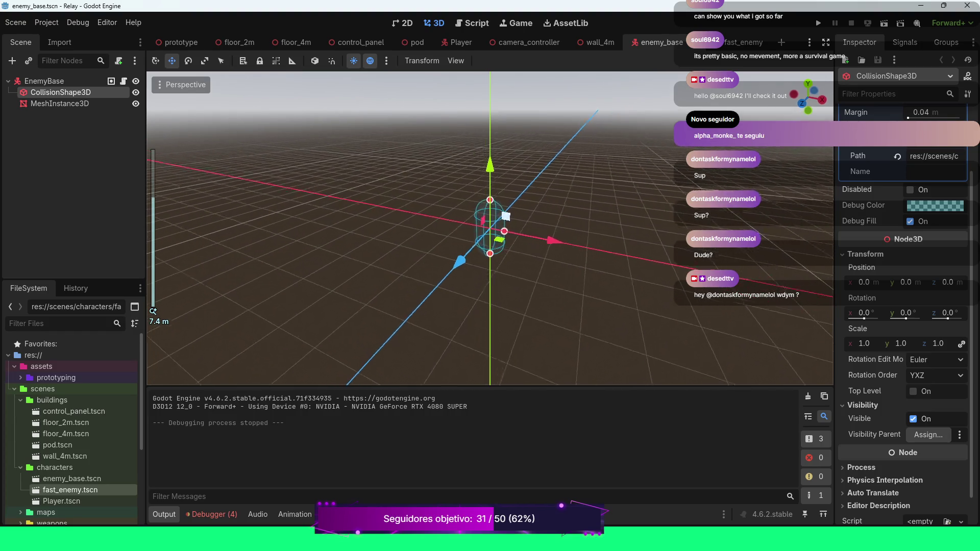
scroll(490, 230, up, 3)
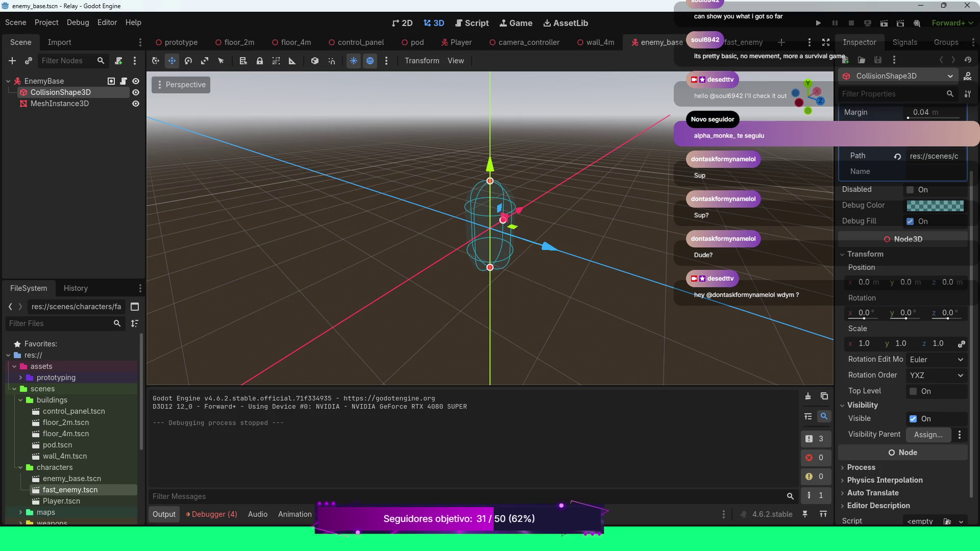
scroll(490, 230, up, 2)
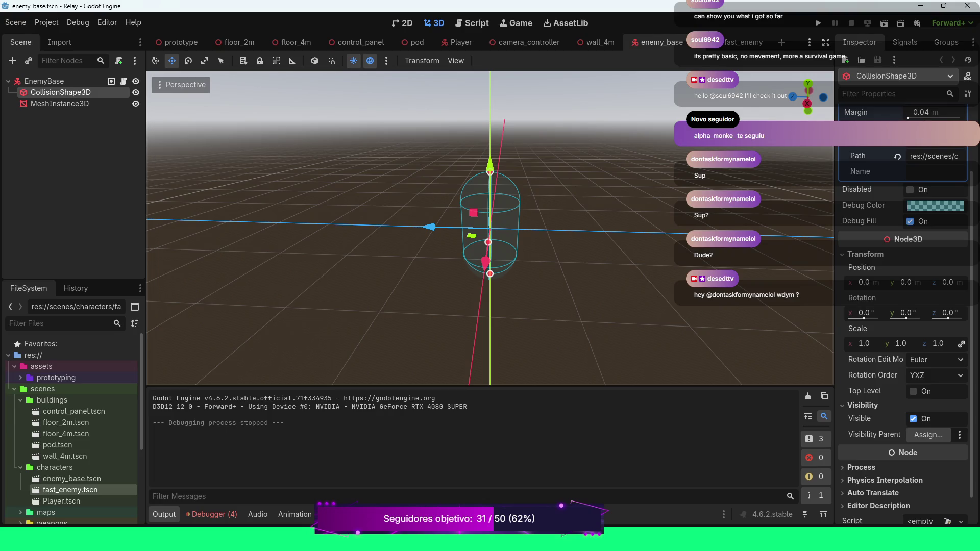
scroll(490, 230, up, 3)
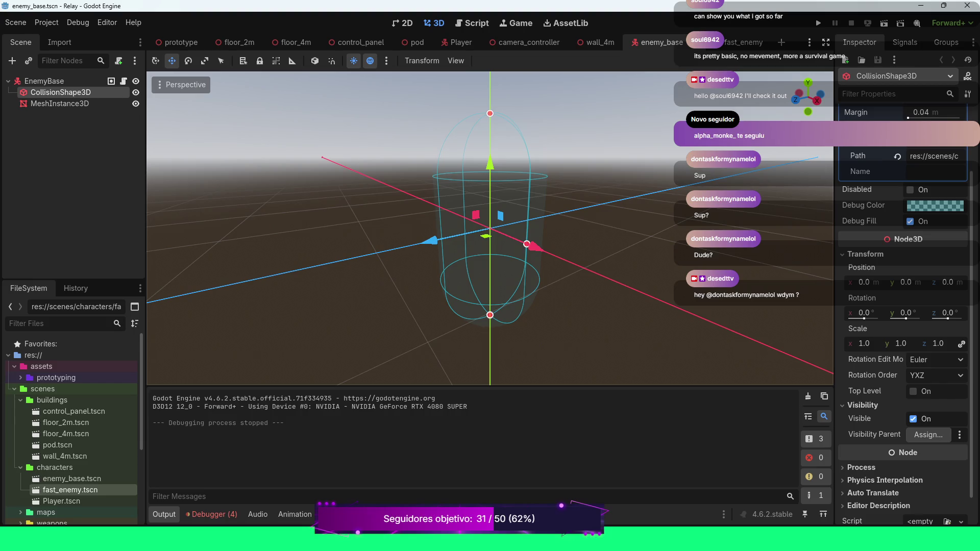
scroll(490, 230, up, 2)
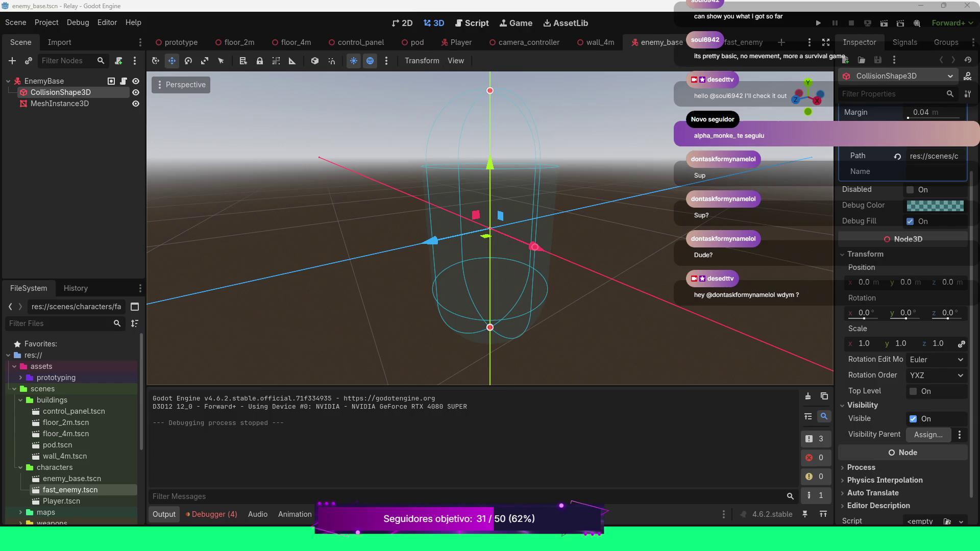
key(ctrl+F3)
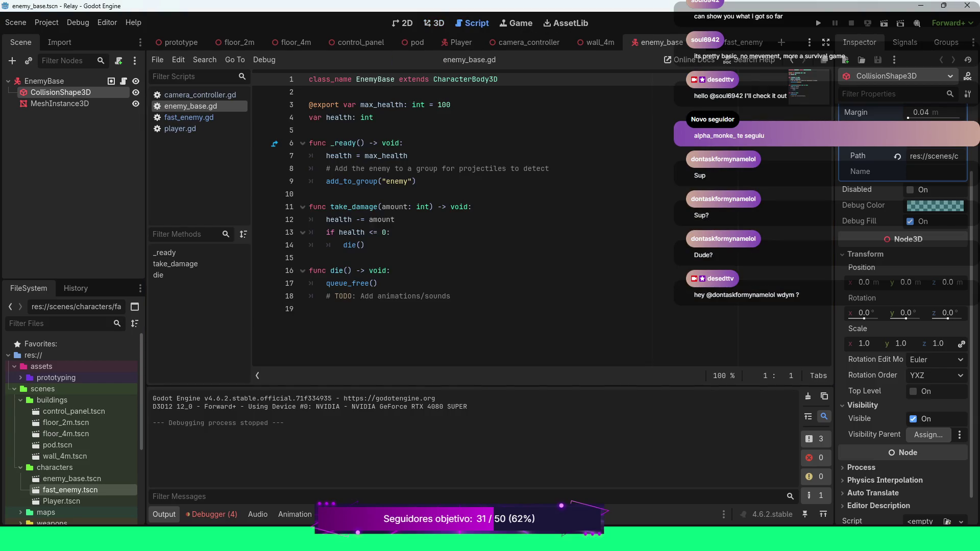
Switch to fast_enemy.gd and place the cursor at the end of the global_position line.
key(ctrl+Tab)
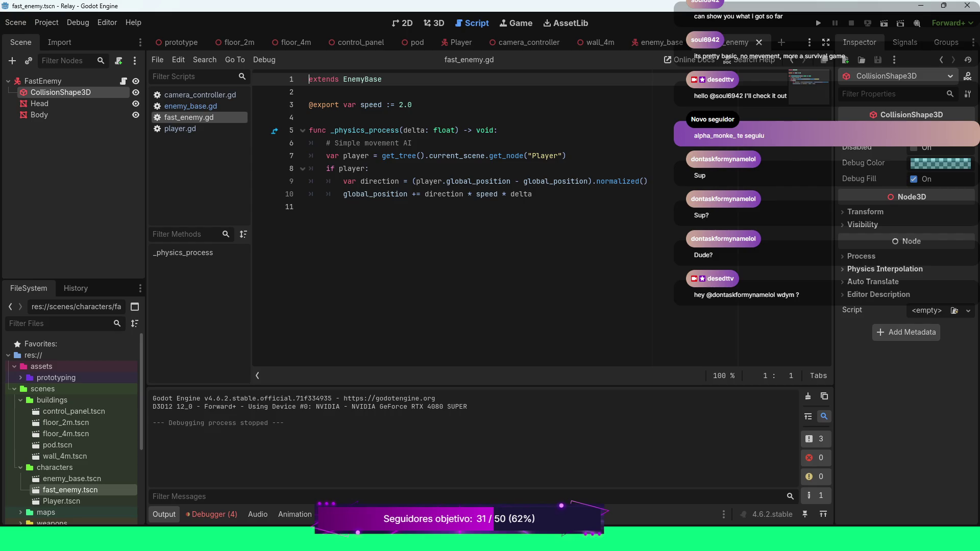
click(533, 194)
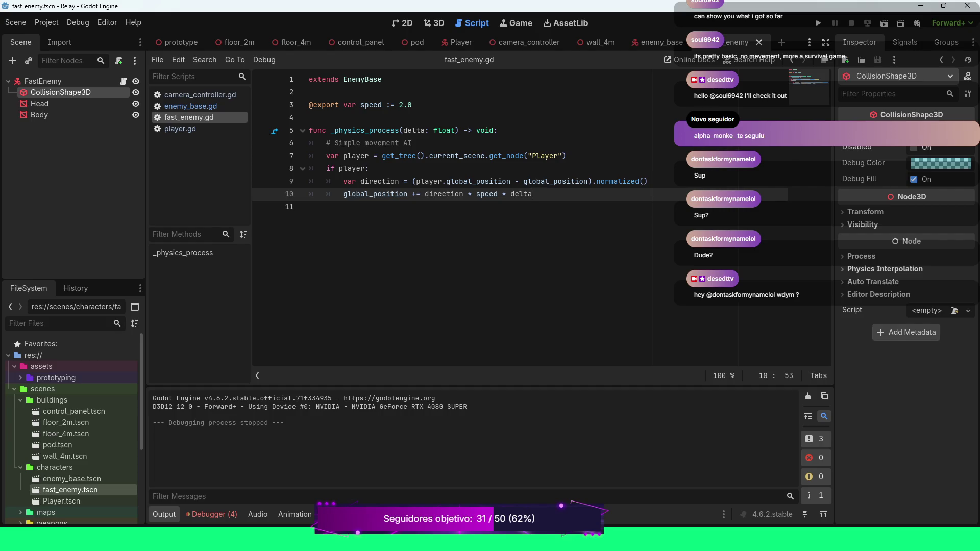
Comment out the global_position line and add 'var velocity = direction * speed' below it.
key(ctrl+k)
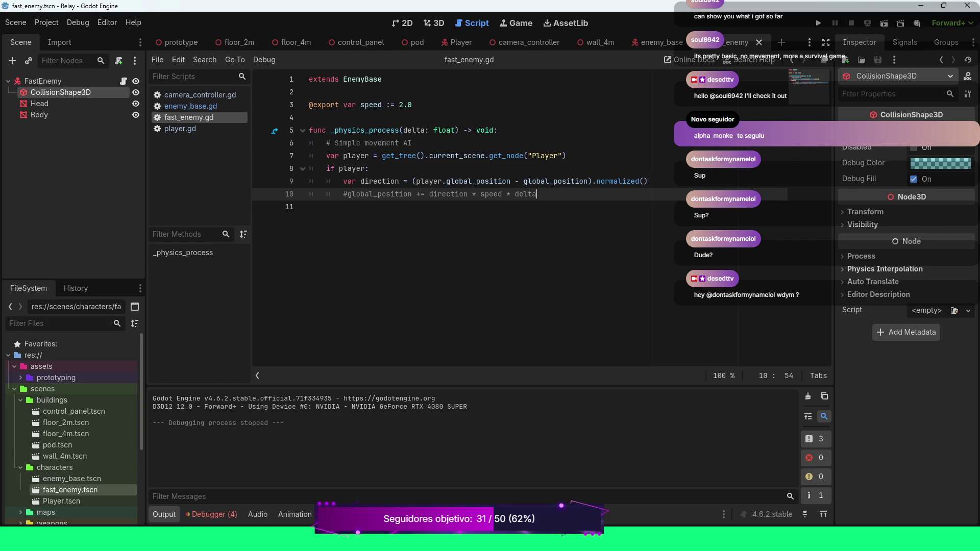
key(Return)
text(var velocity)
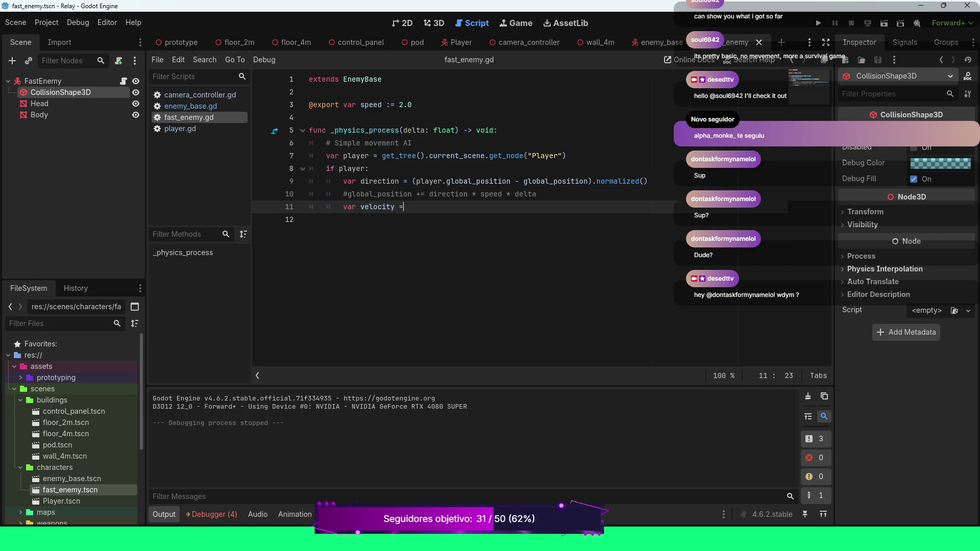
text( = direction * )
text(sp)
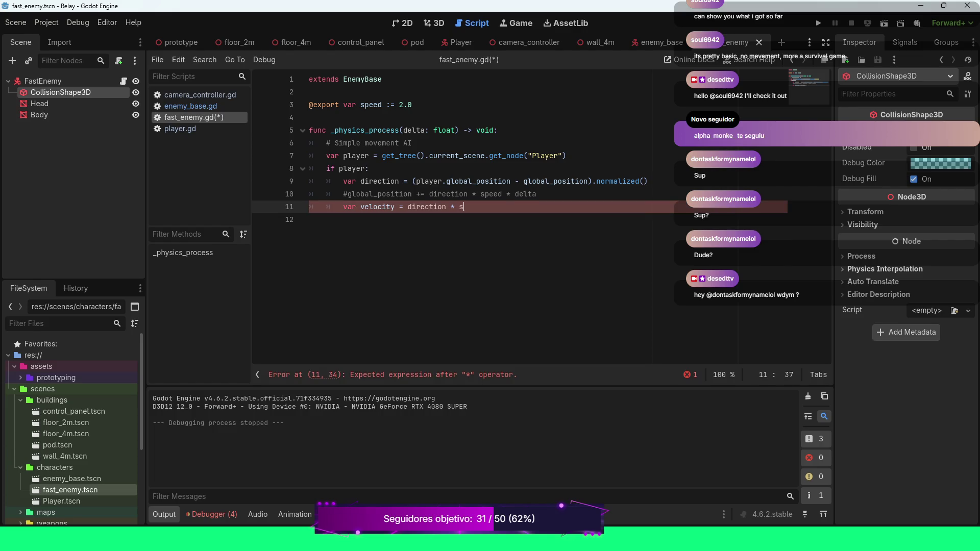
key(Return)
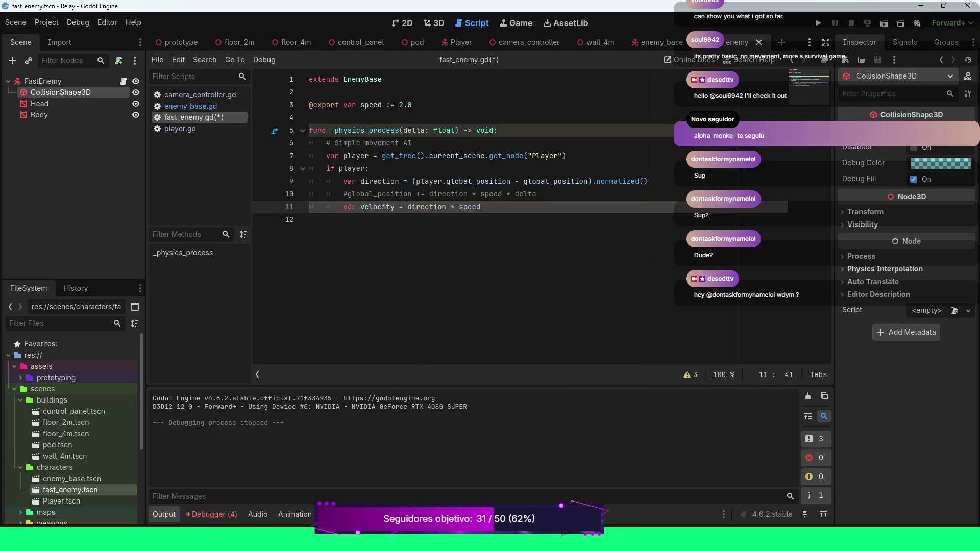
Add a move_and_slide() call with no arguments on the next line.
key(Return)
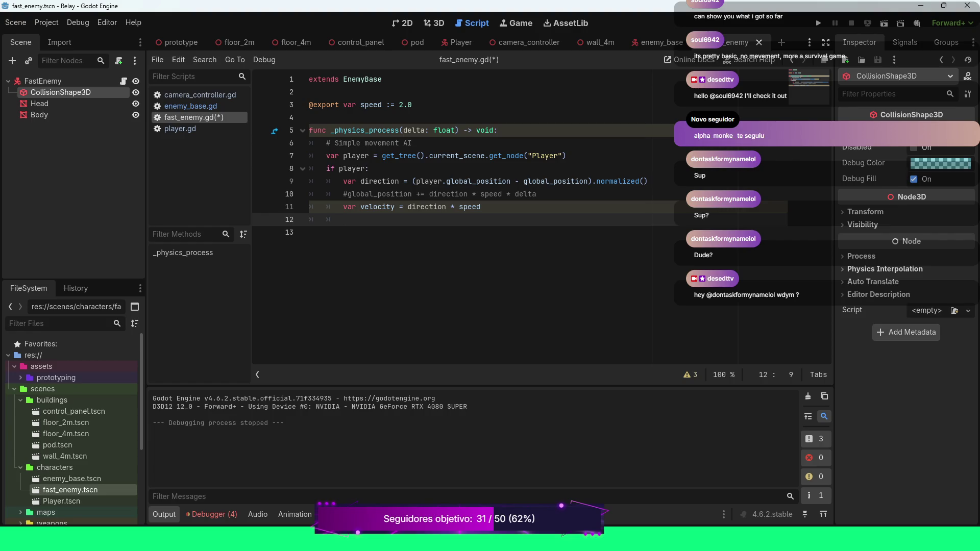
text(mov)
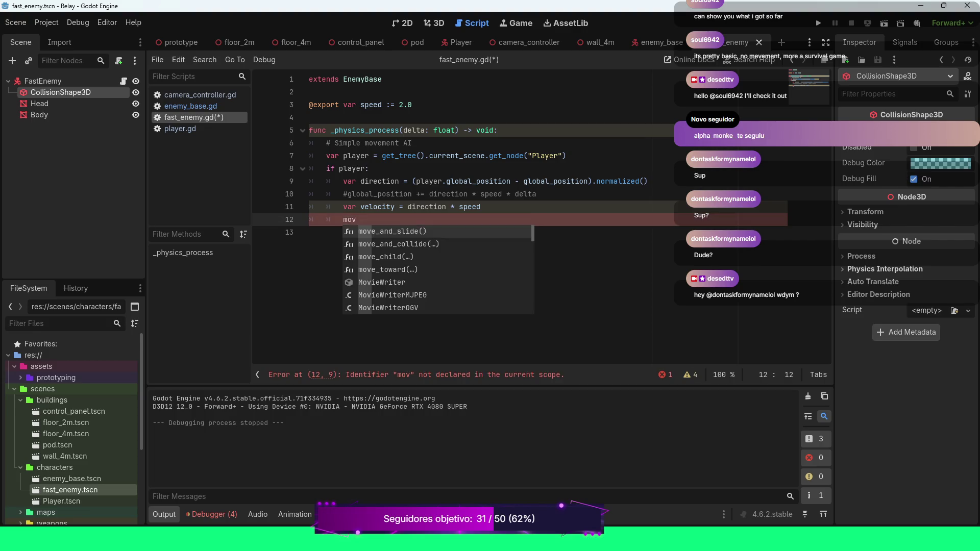
key(Return)
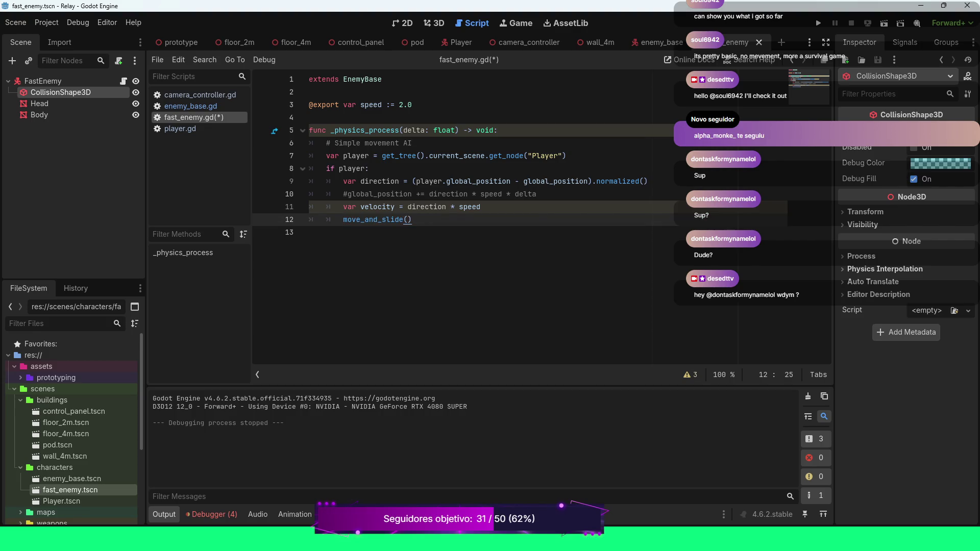
text(ve)
key(Return)
key(BackSpace)
key(BackSpace)
key(BackSpace)
click(458, 41)
scroll(531, 220, down, 2)
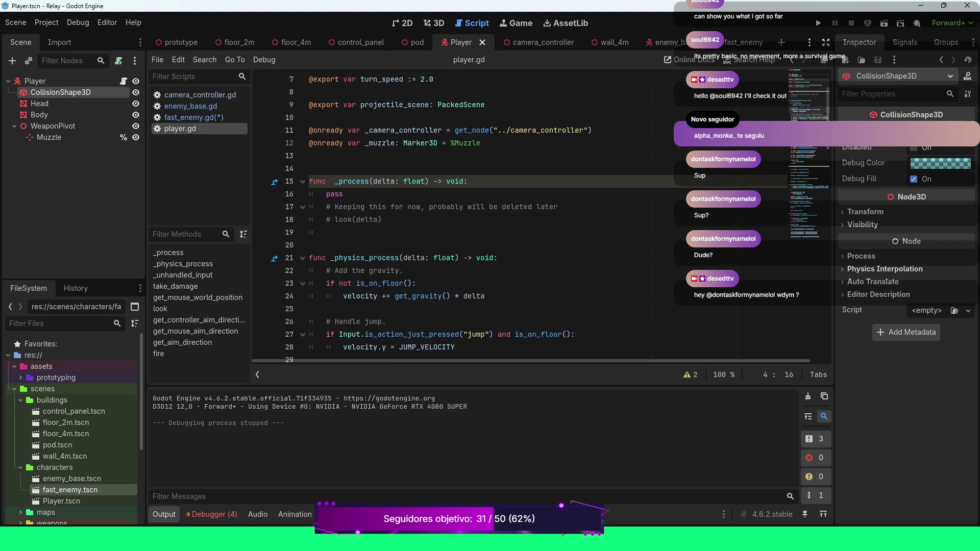
scroll(480, 220, down, 5)
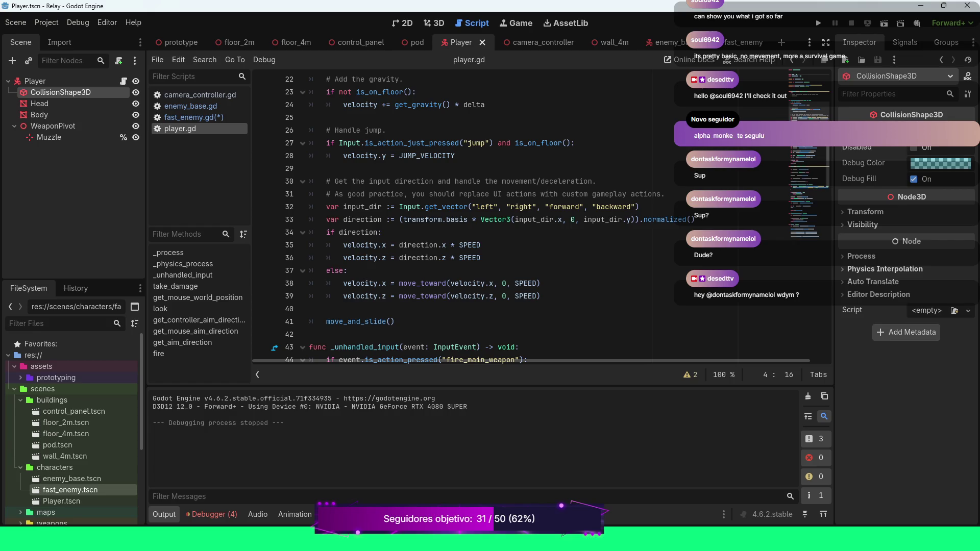
mouse_move(357, 258)
click(743, 42)
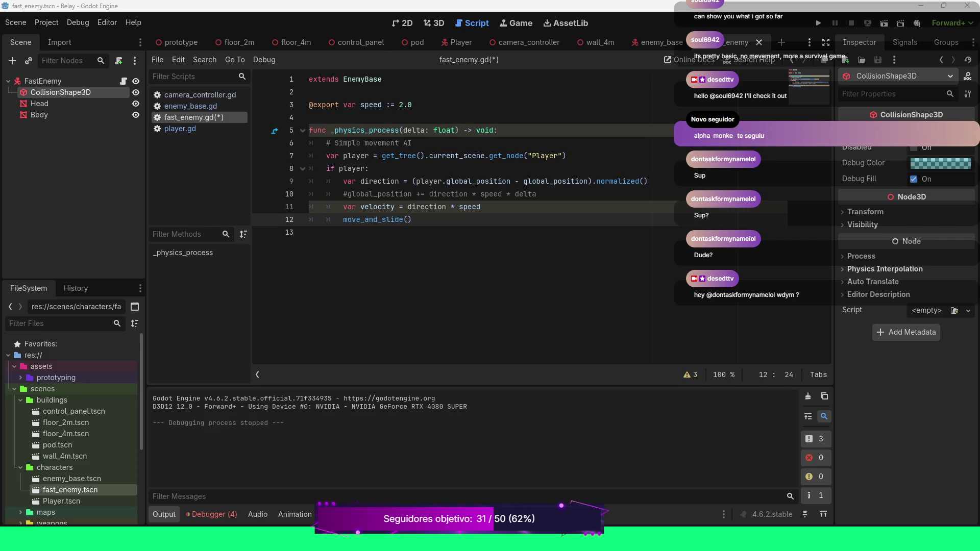
Review the player script's movement code, then go back to fast_enemy.gd.
click(460, 43)
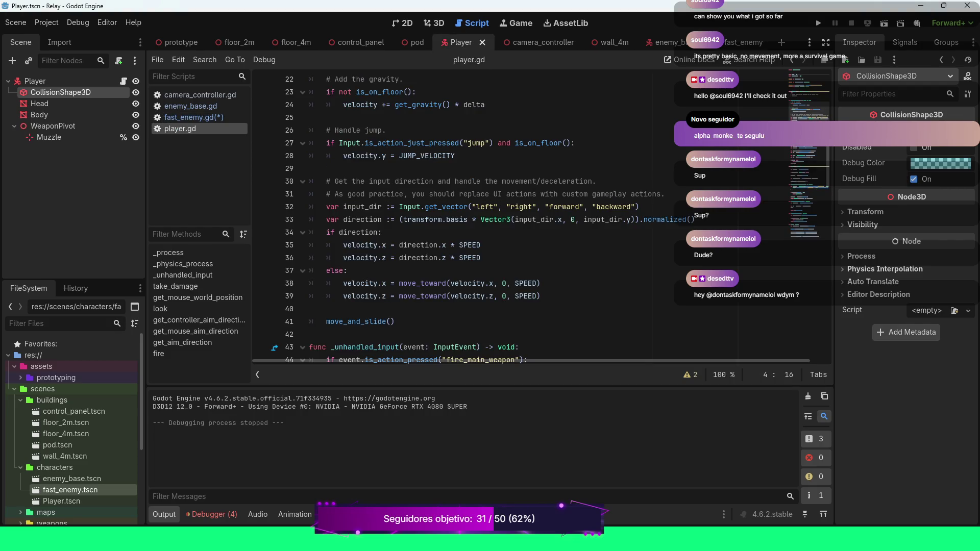
scroll(459, 220, up, 2)
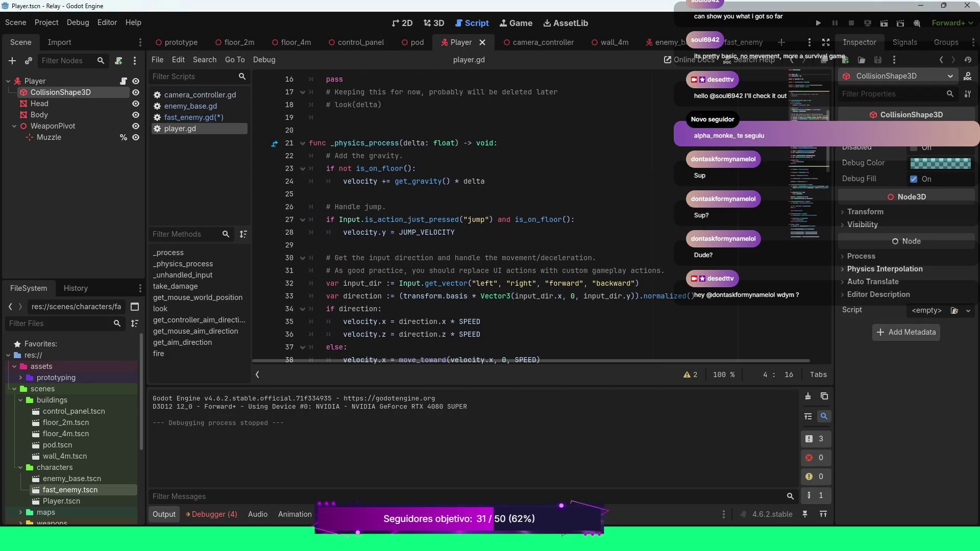
click(740, 43)
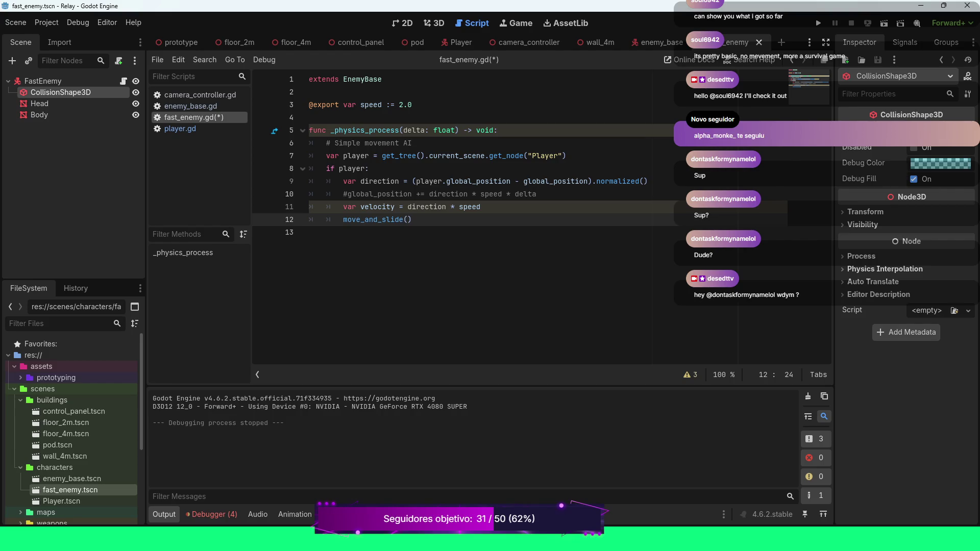
Replace line 11 of fast_enemy.gd with an 'if direction:' condition.
key(Up)
key(End)
key(shift+Home)
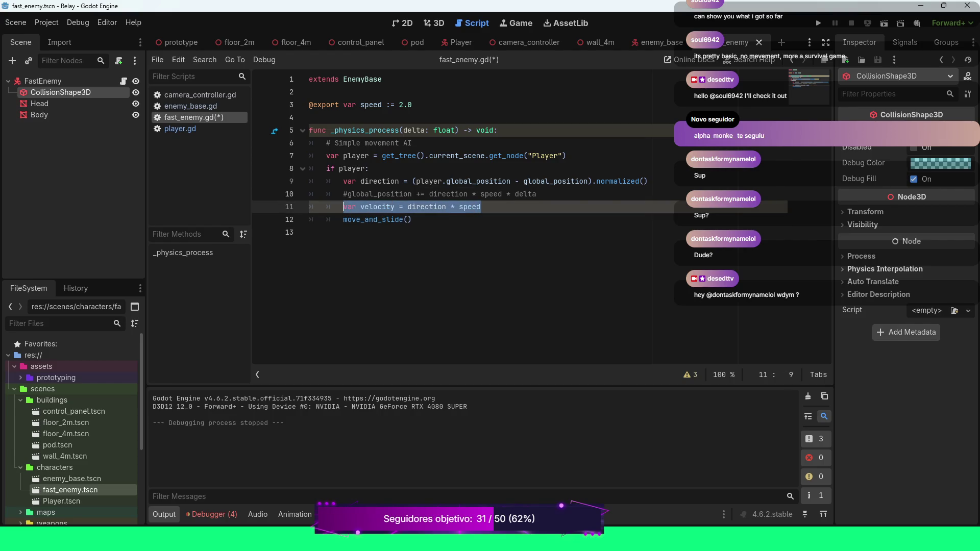
text(ve)
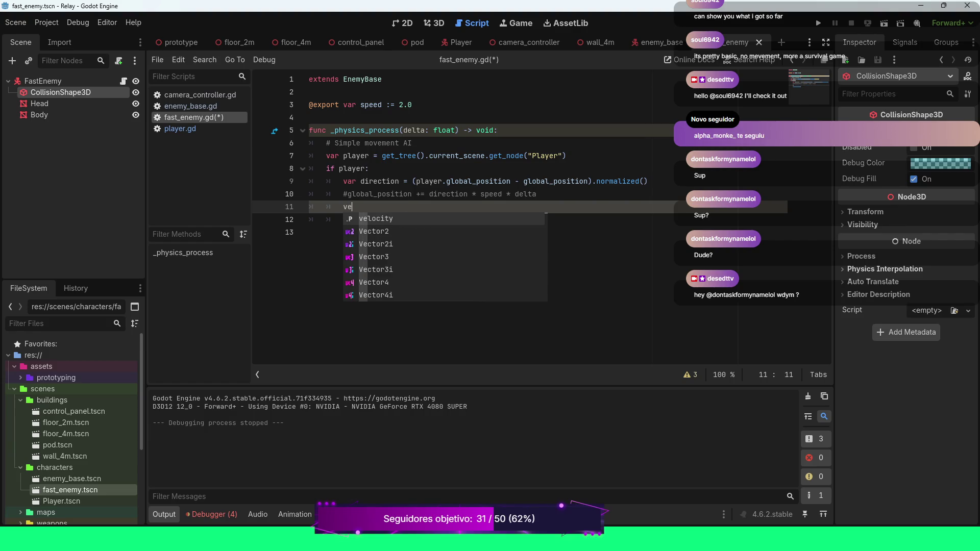
key(Return)
text(.)
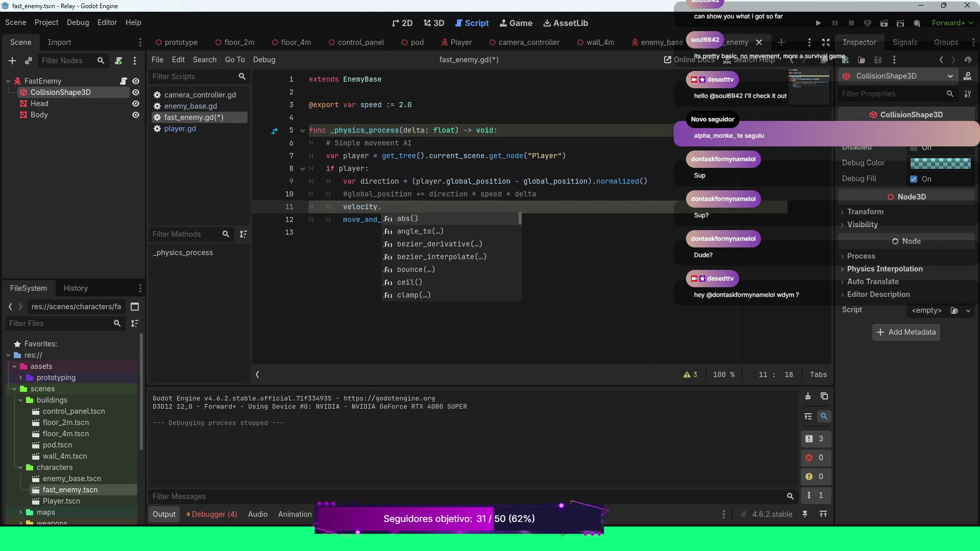
text(x)
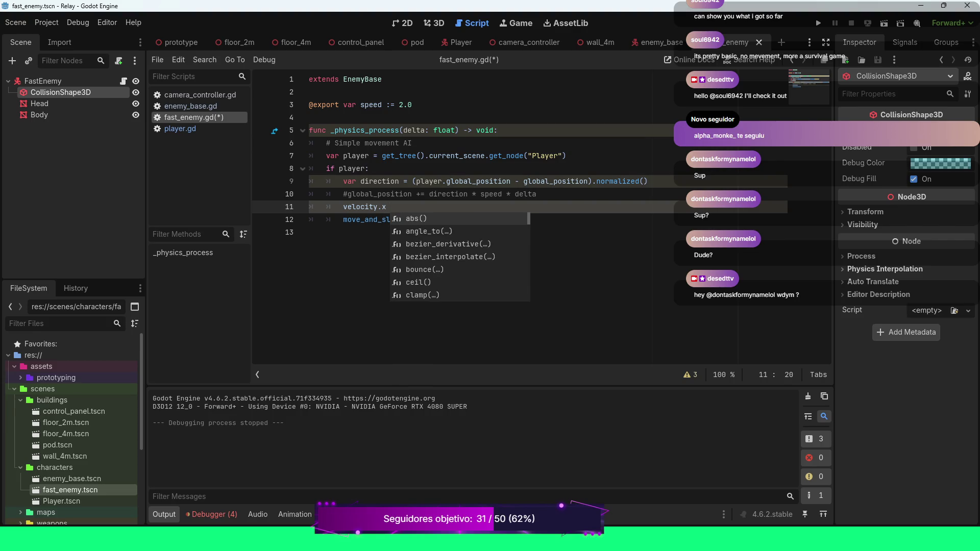
key(BackSpace)
key(BackSpace)
key(BackSpace)
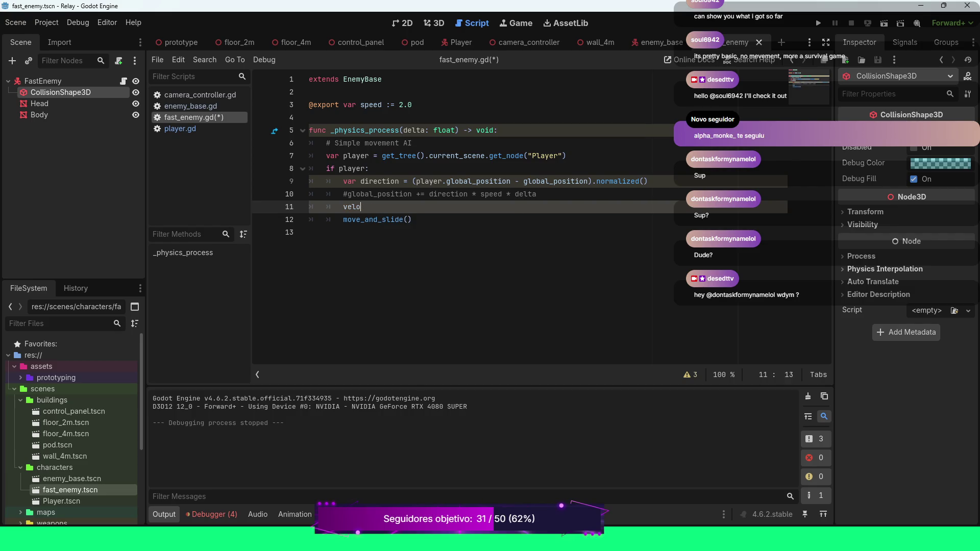
key(BackSpace)
text(if dire)
key(Return)
key(Return)
Add 'velocity.x = direction.x * speed' under the condition, then save and run the game.
text(velocity)
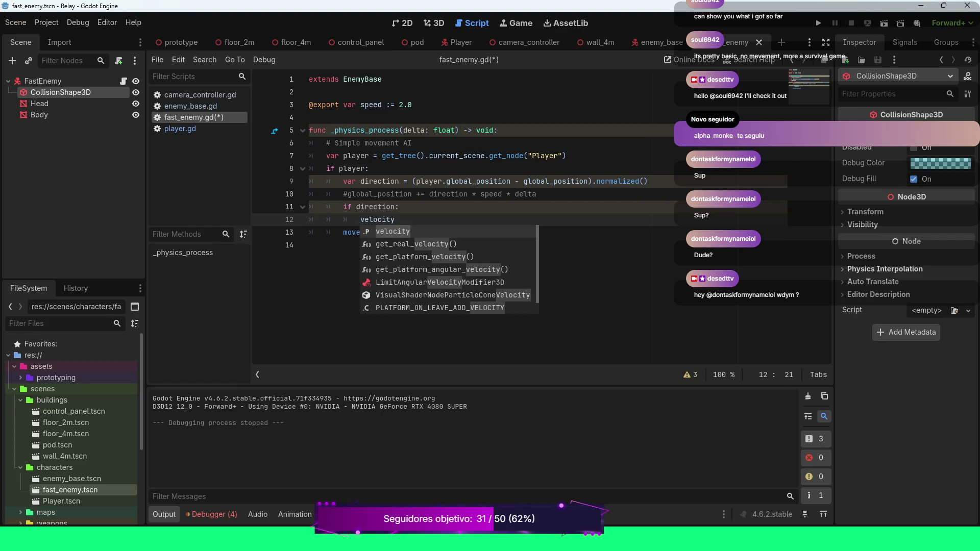
text(.x)
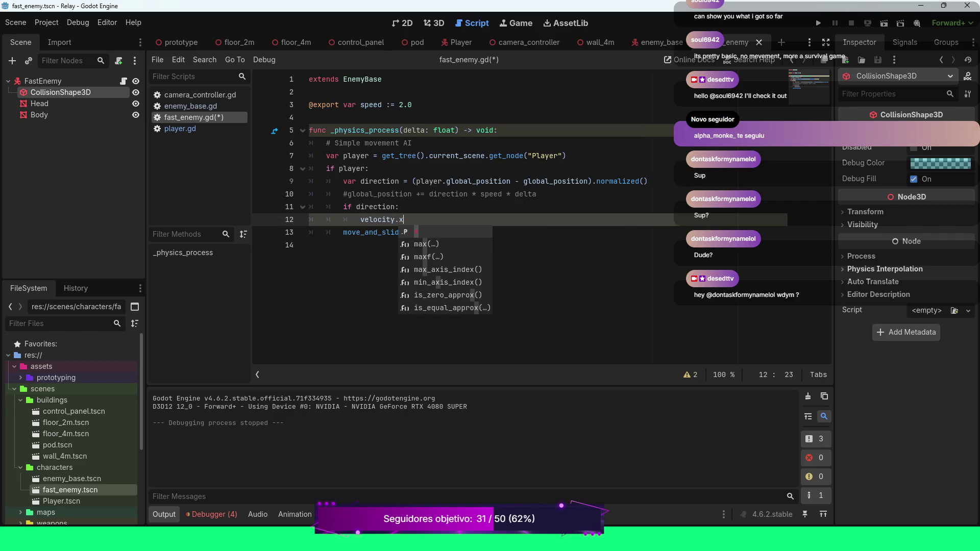
text( = )
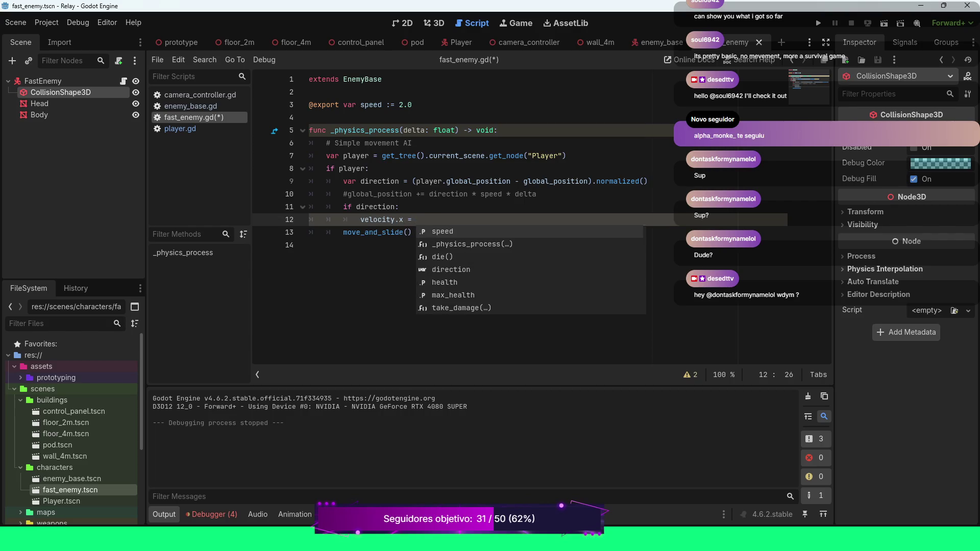
text(dir)
key(Return)
text(.x )
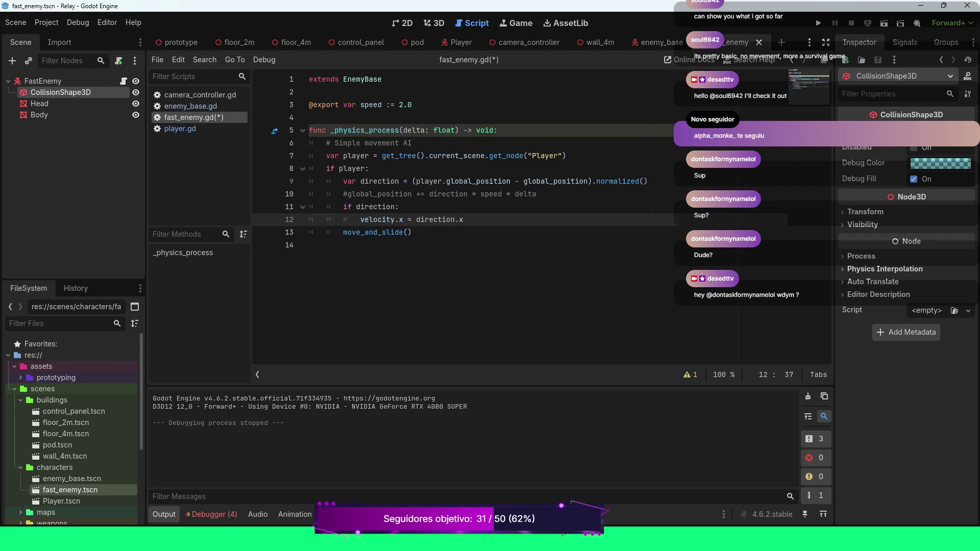
text(* speed)
key(F5)
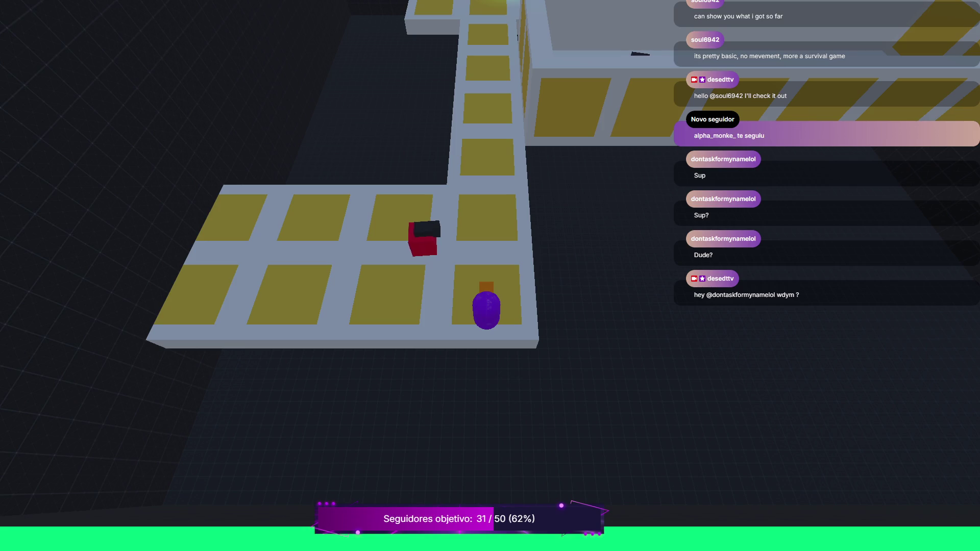
Walk the player along the walkway, past the junction and up the vertical corridor, then stop the game.
key(Left)
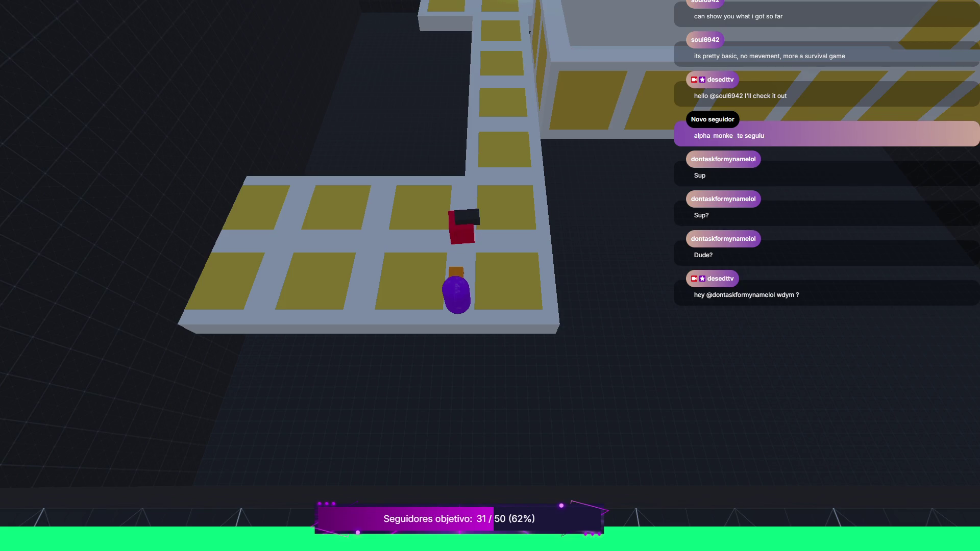
key(Right)
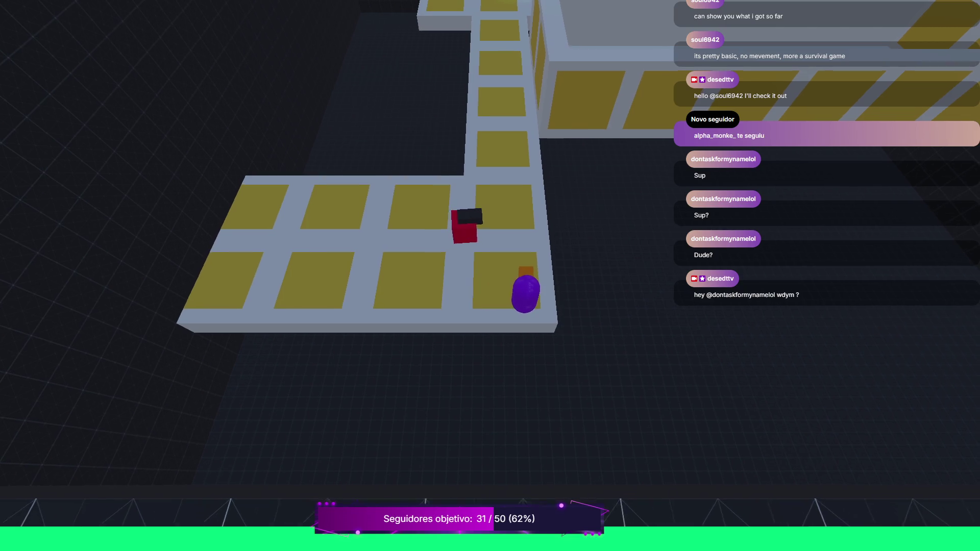
key(Up)
key(Up)
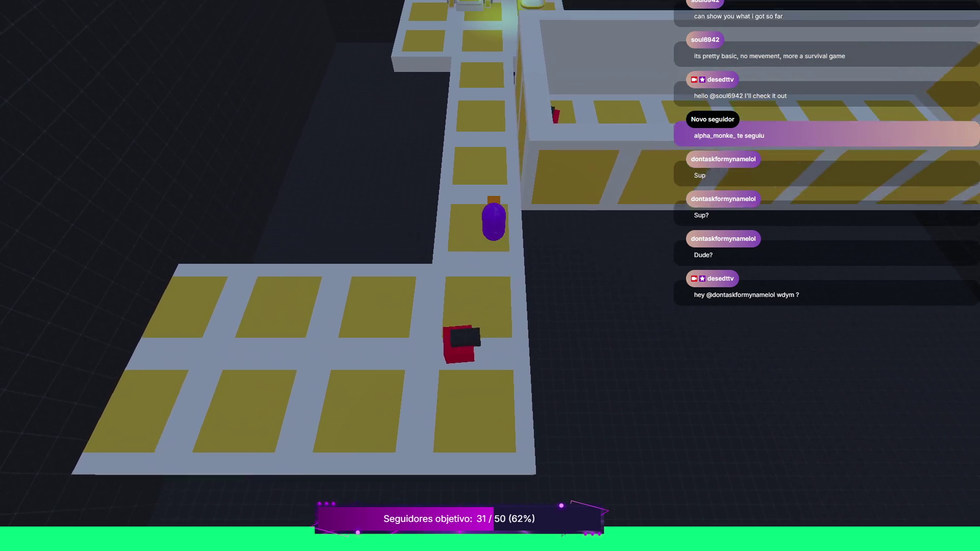
key(Right)
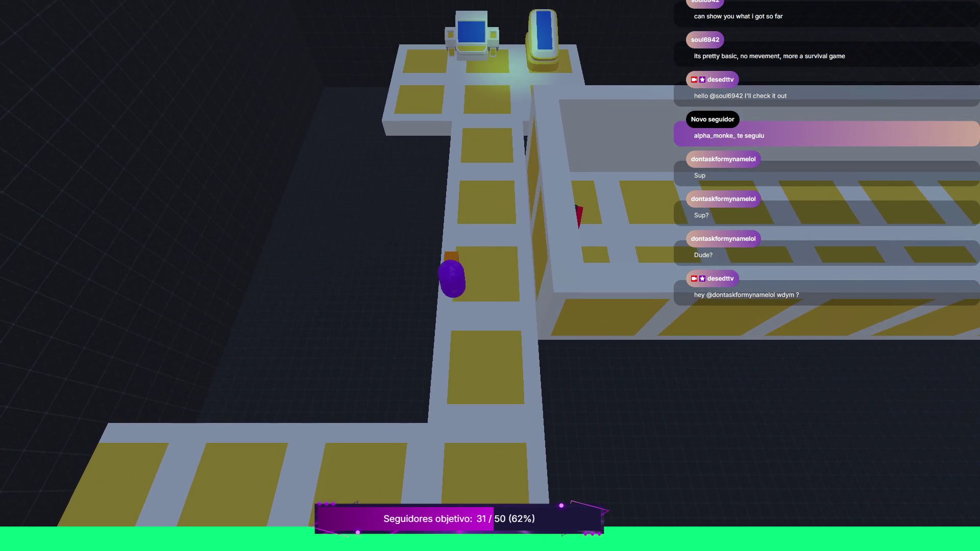
key(Left)
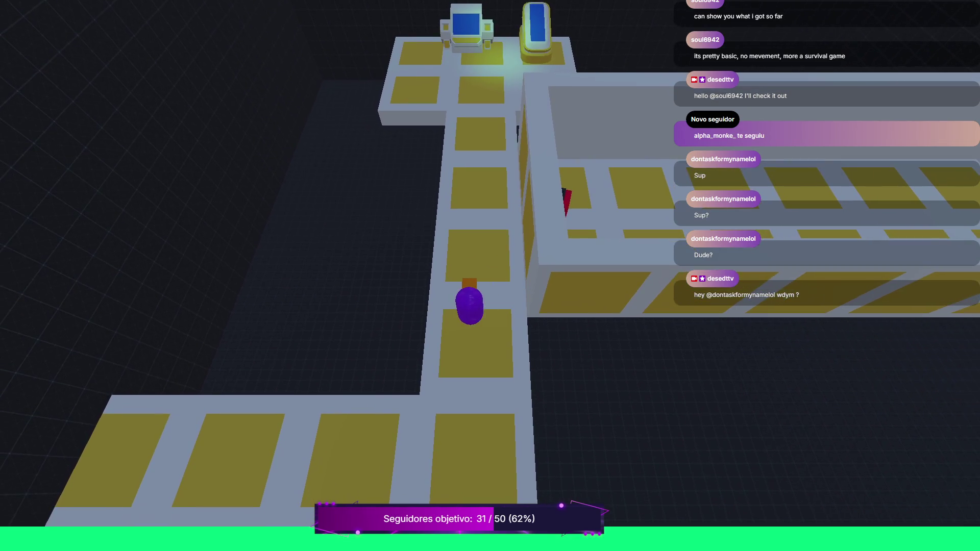
key(Down)
key(Left)
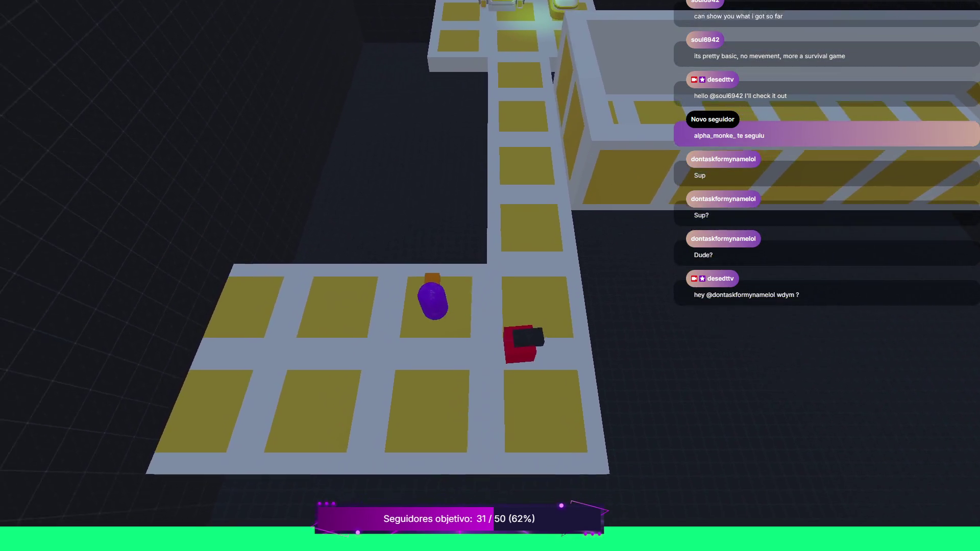
key(Right)
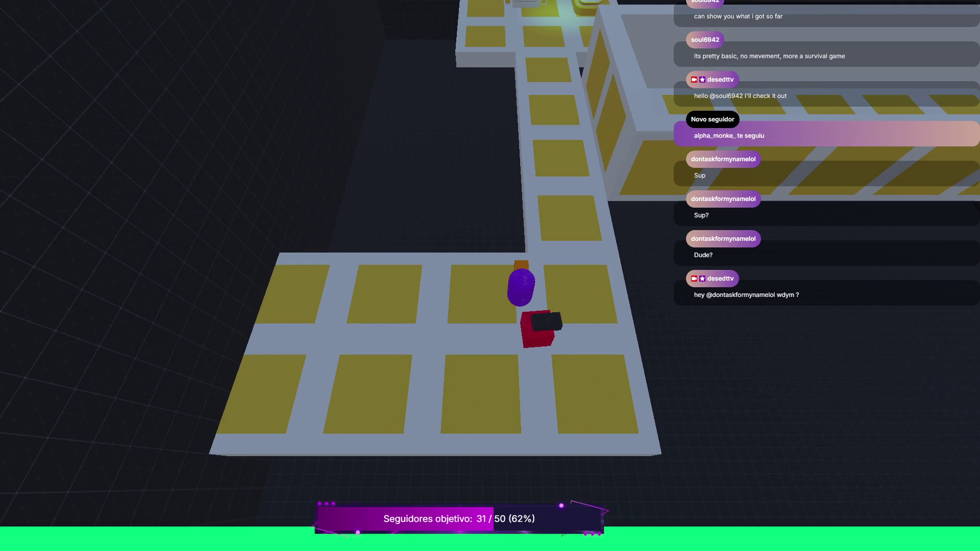
key(Up)
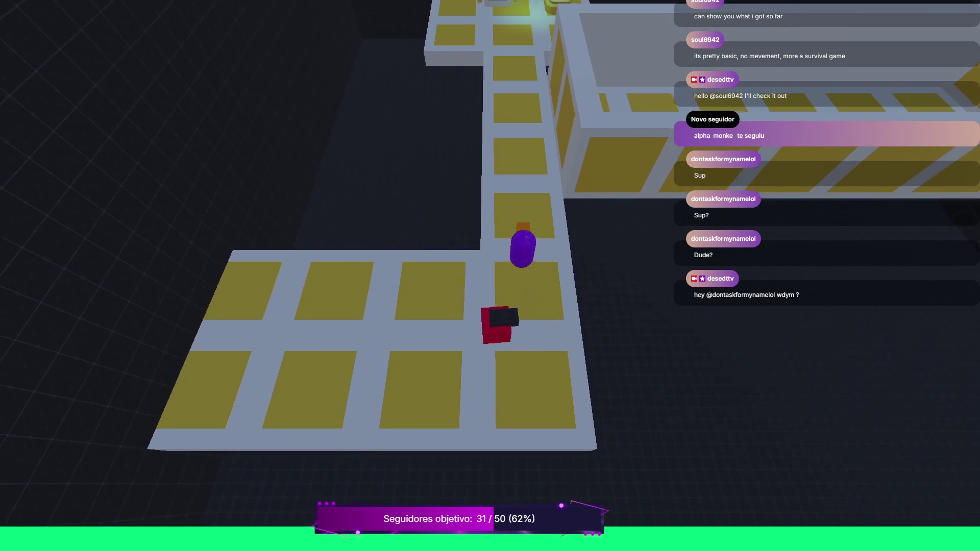
key(Up)
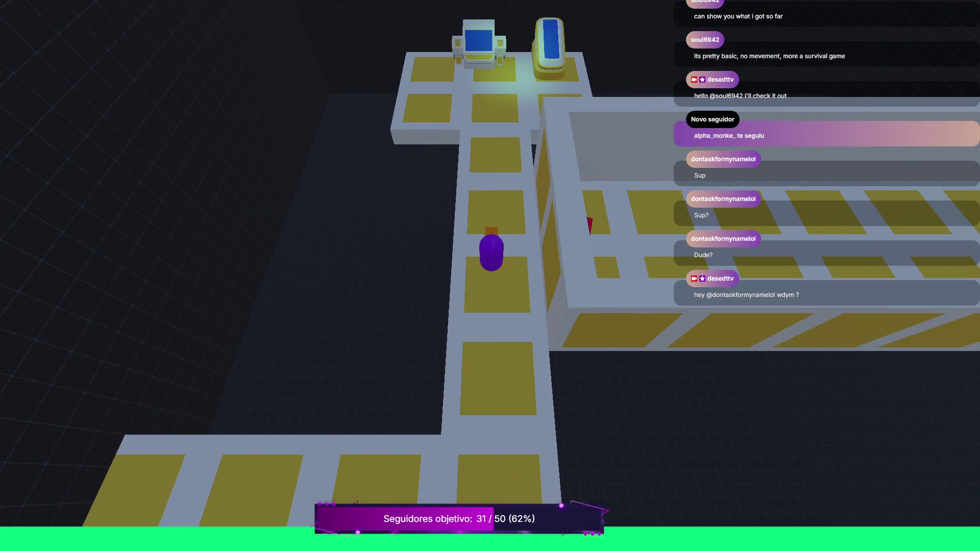
key(Down)
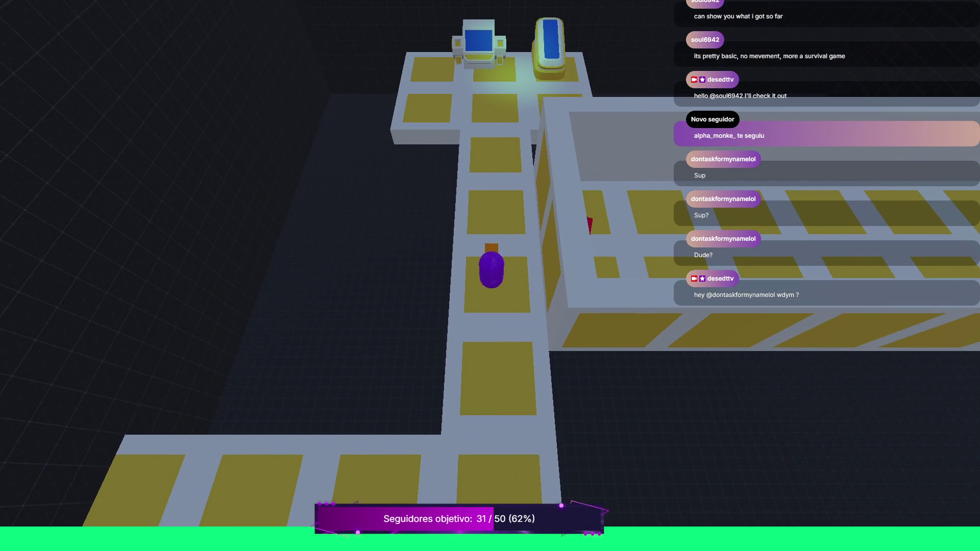
key(Right)
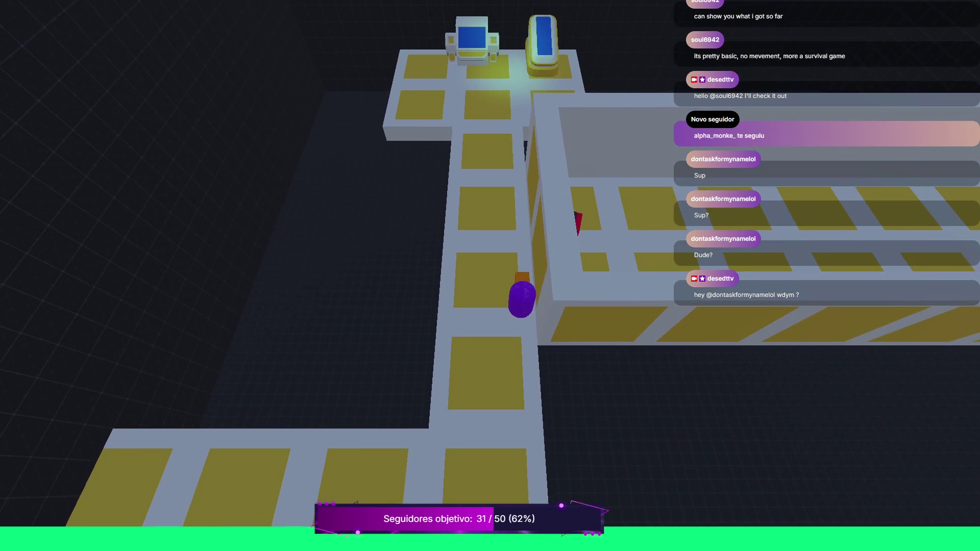
key(F8)
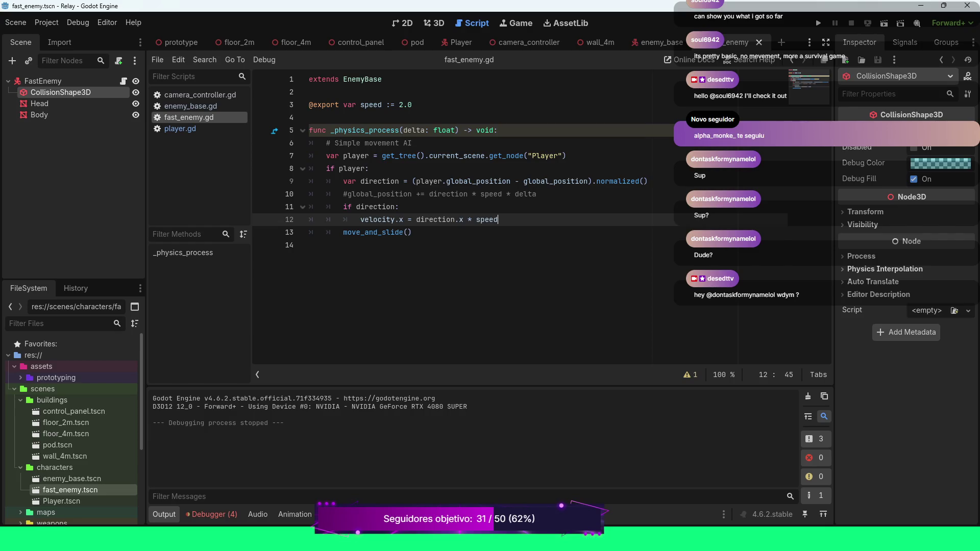
Add 'velocity.z = direction.z * speed' below the velocity.x line and launch the game.
key(Return)
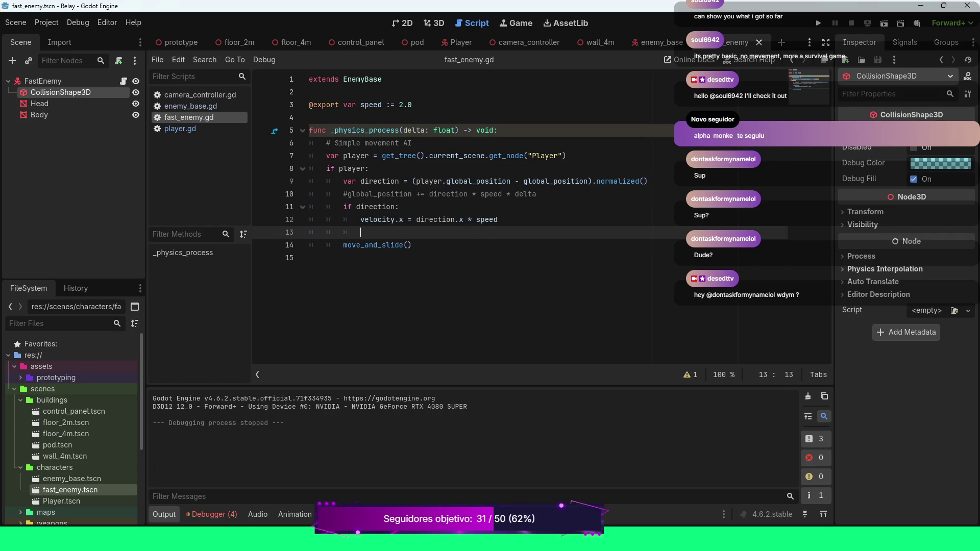
text(velocity)
text(.z = )
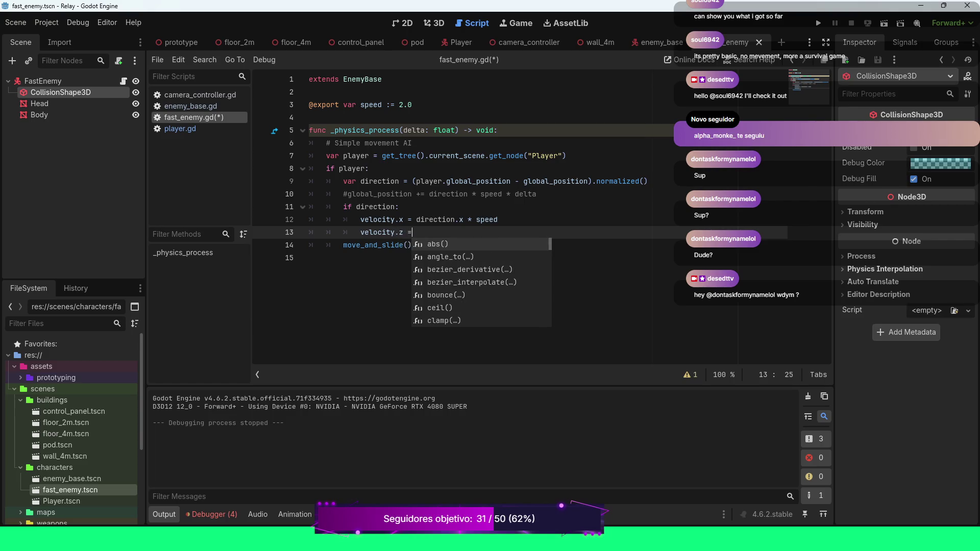
text(direction.z * speed)
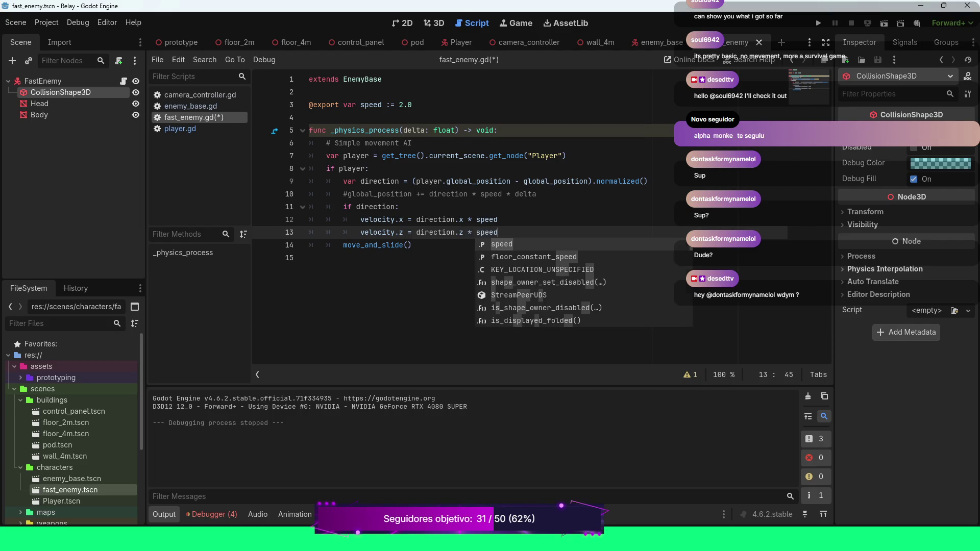
key(Escape)
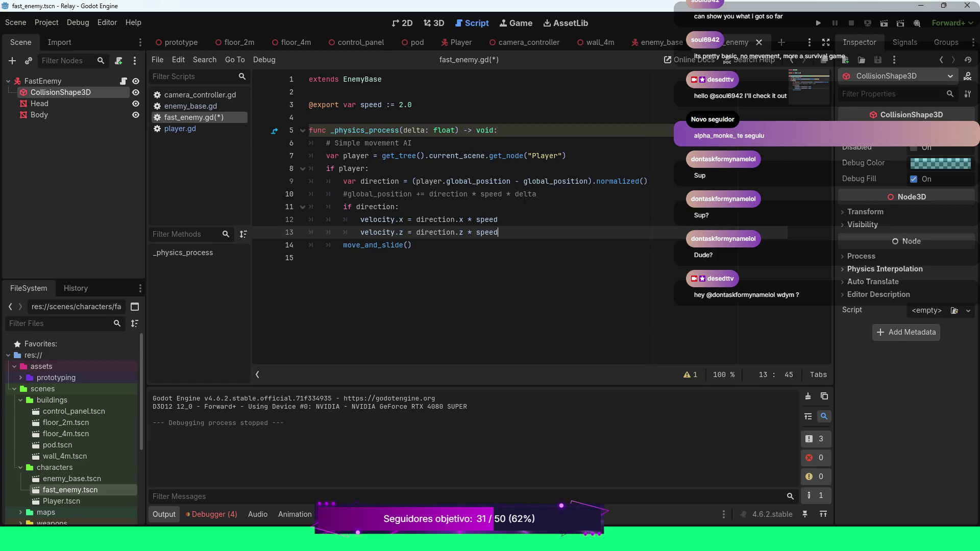
key(F5)
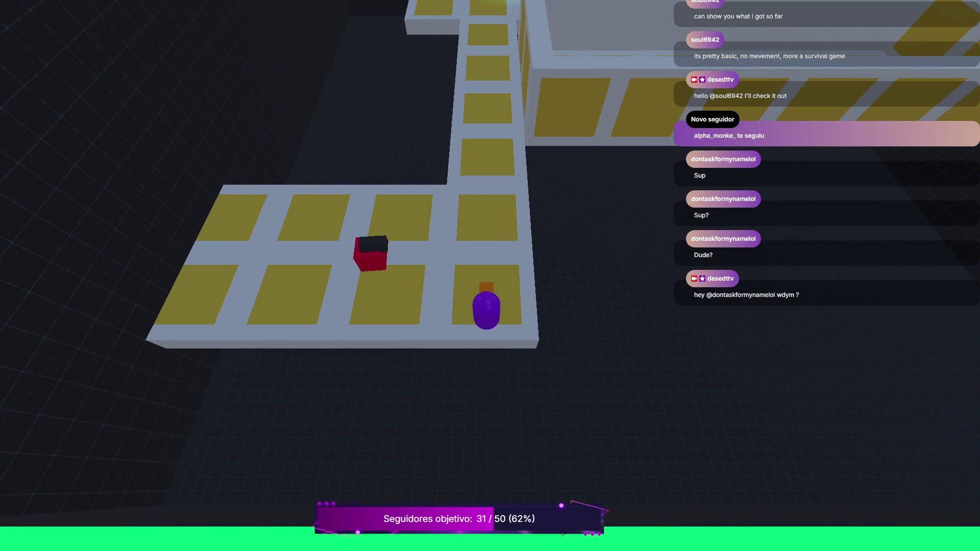
Walk the player with W/A/S/D past the red enemy into the blue-machine room, then stop the game.
key(w)
key(a)
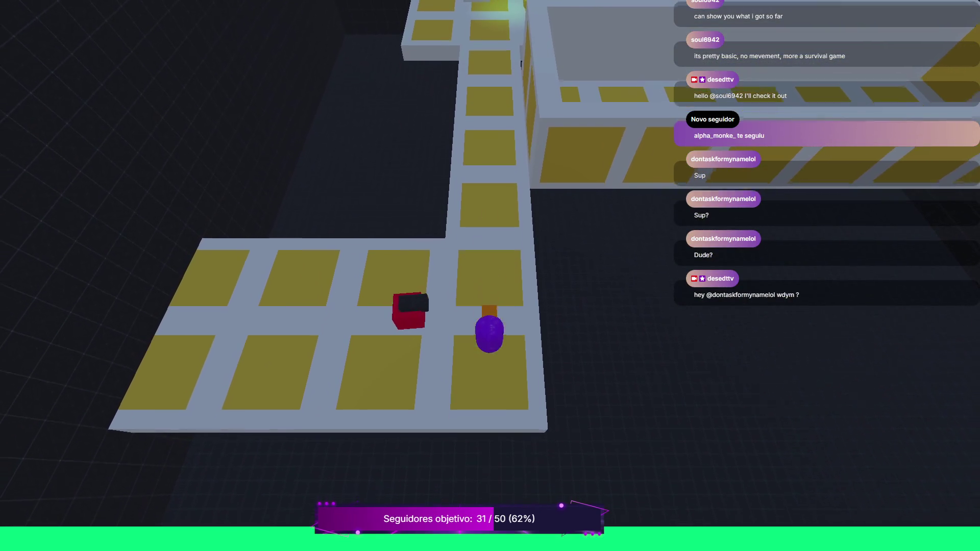
key(s)
key(d)
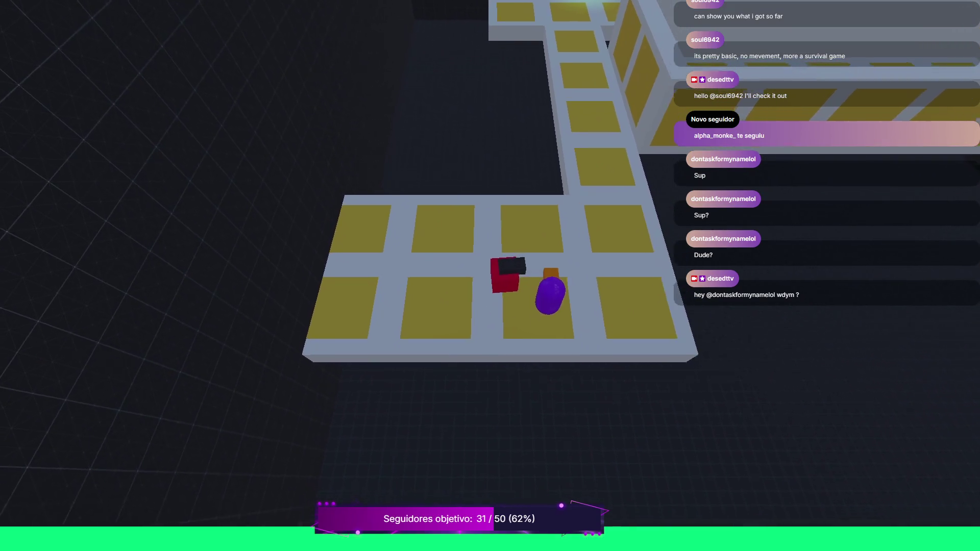
key(w)
key(w)
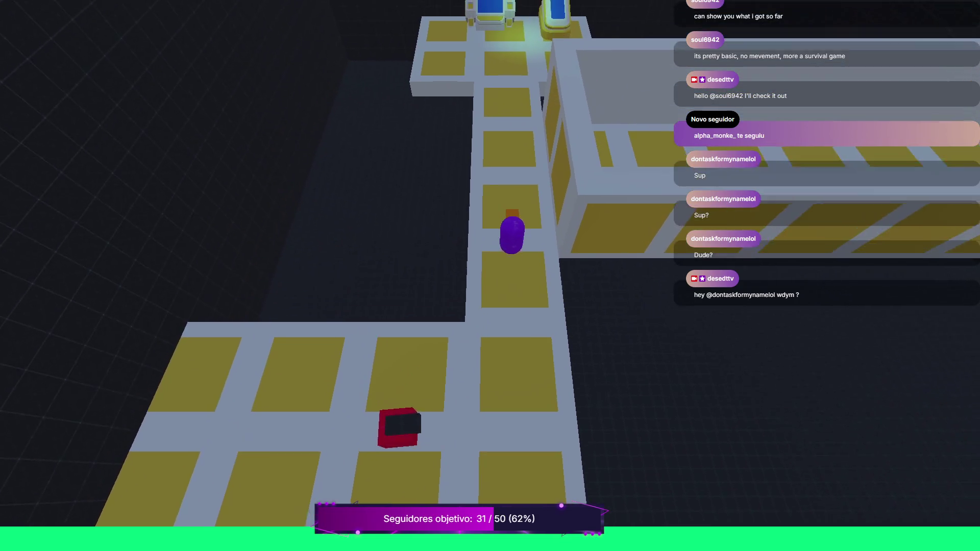
key(w)
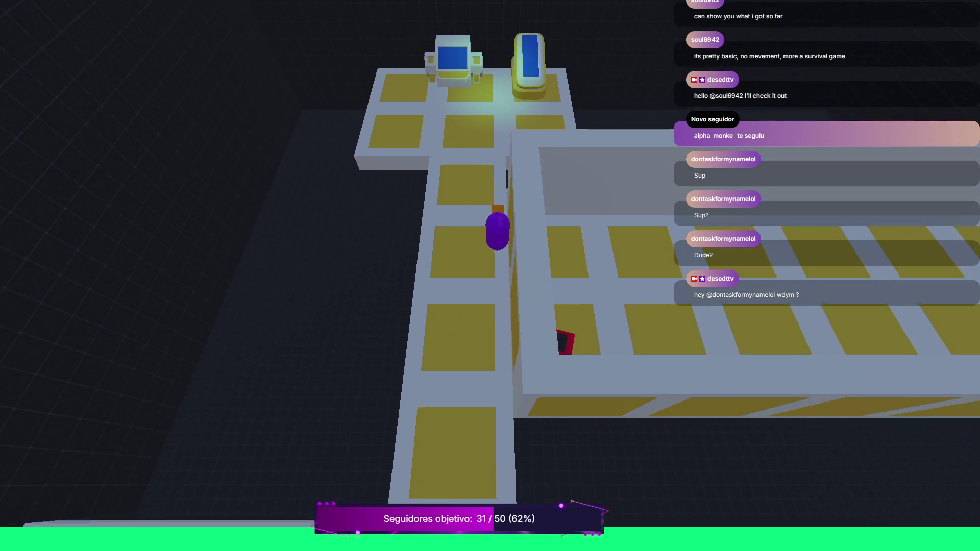
key(w)
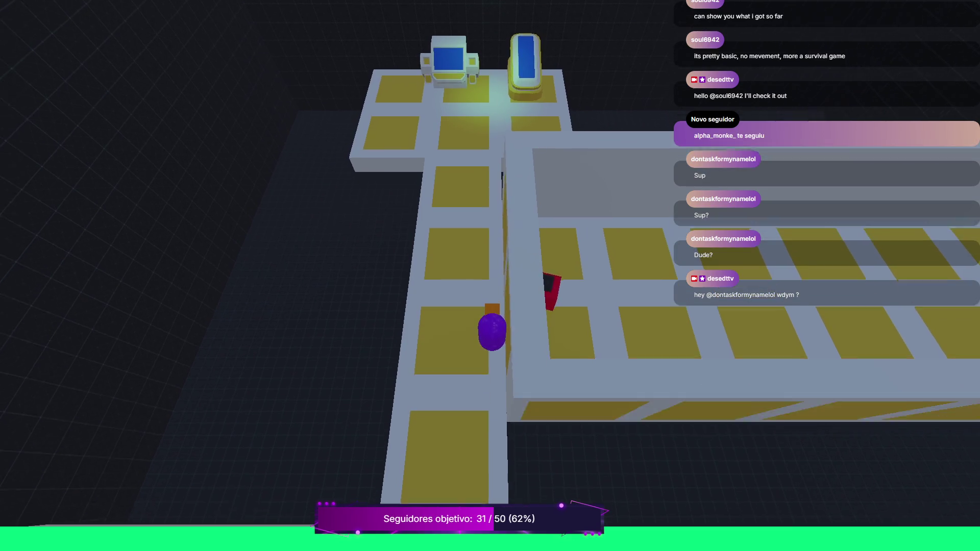
key(s)
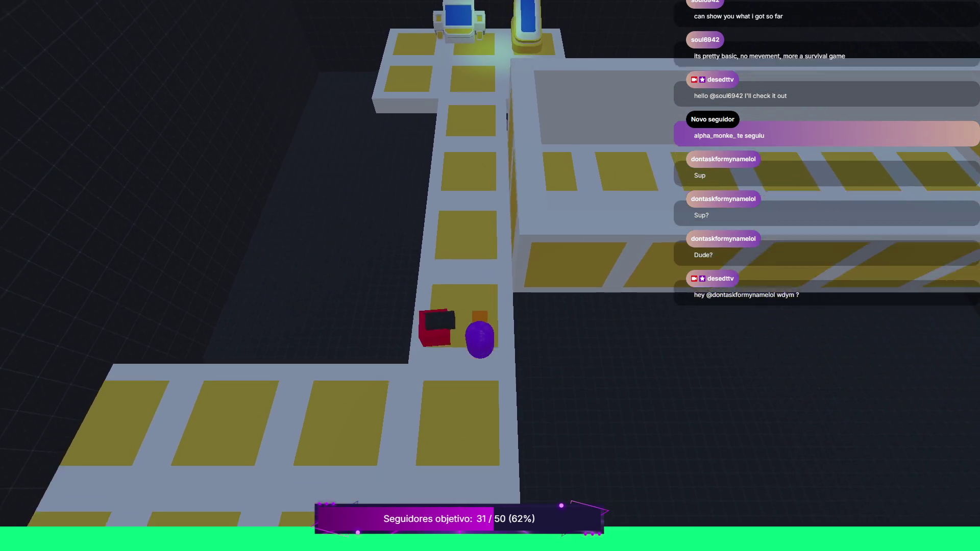
key(s)
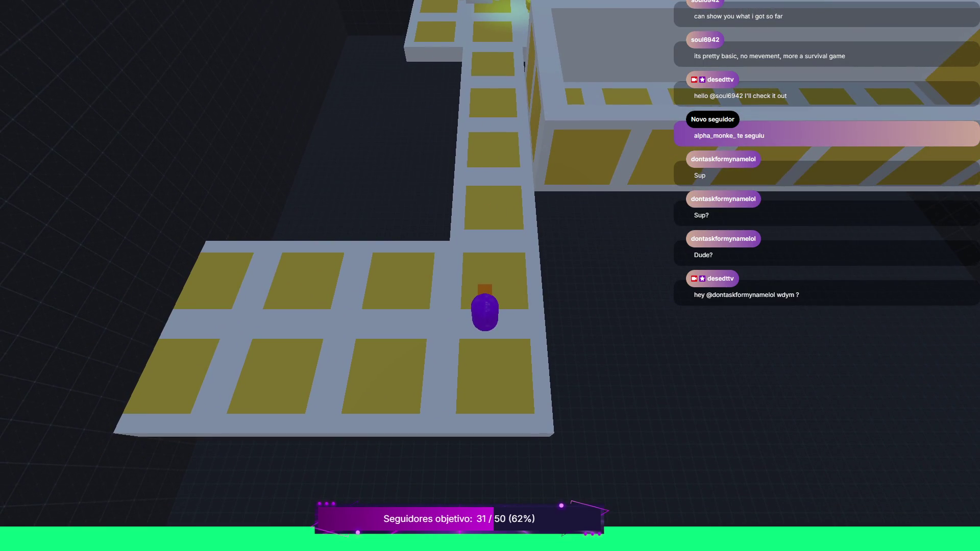
key(w)
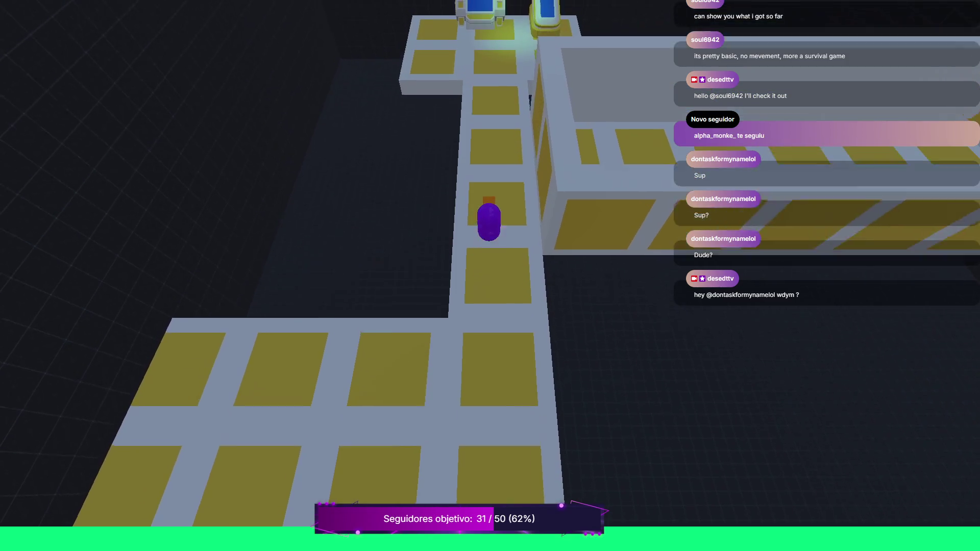
key(w)
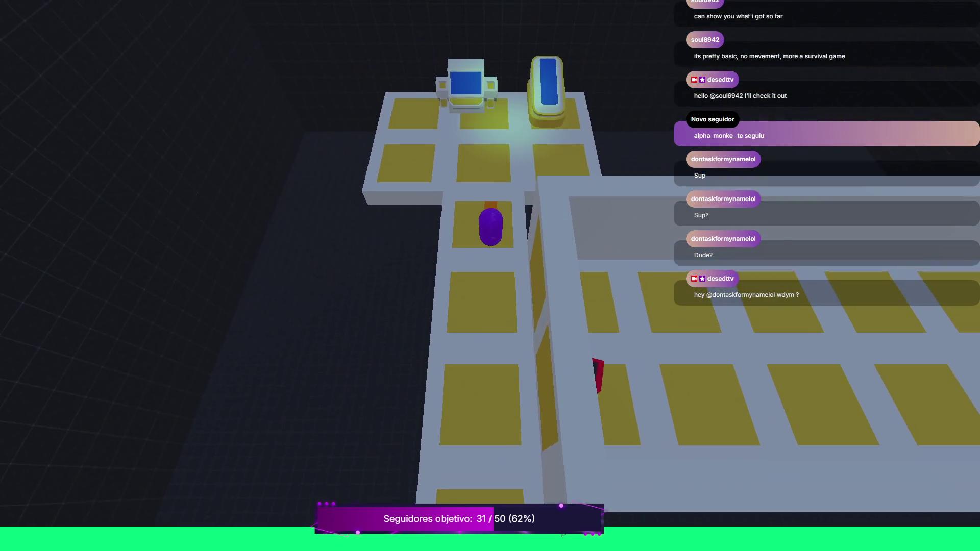
key(s)
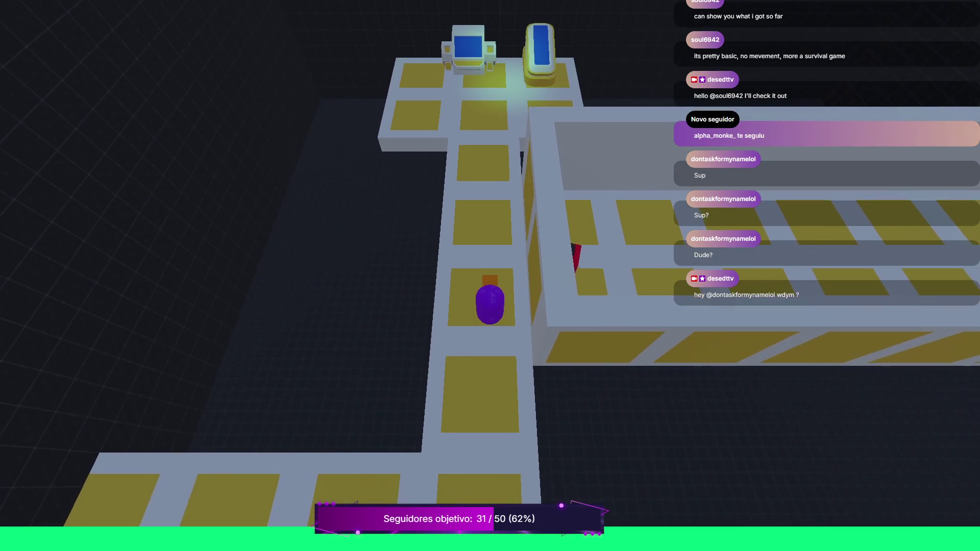
key(w)
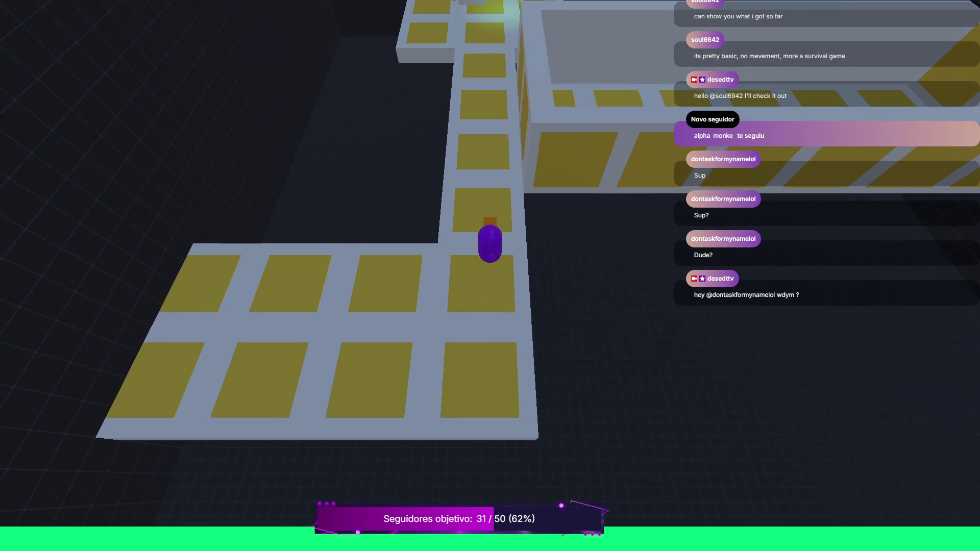
key(w)
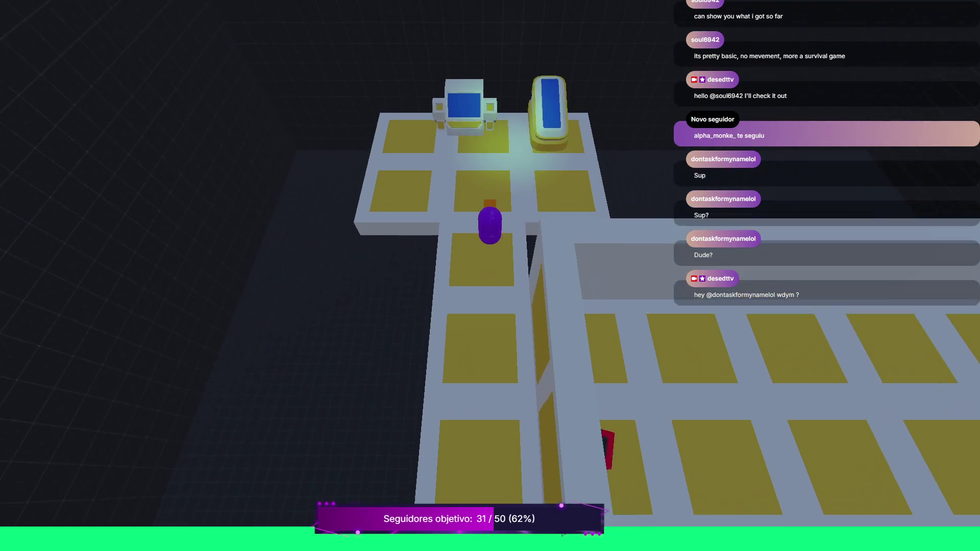
key(F8)
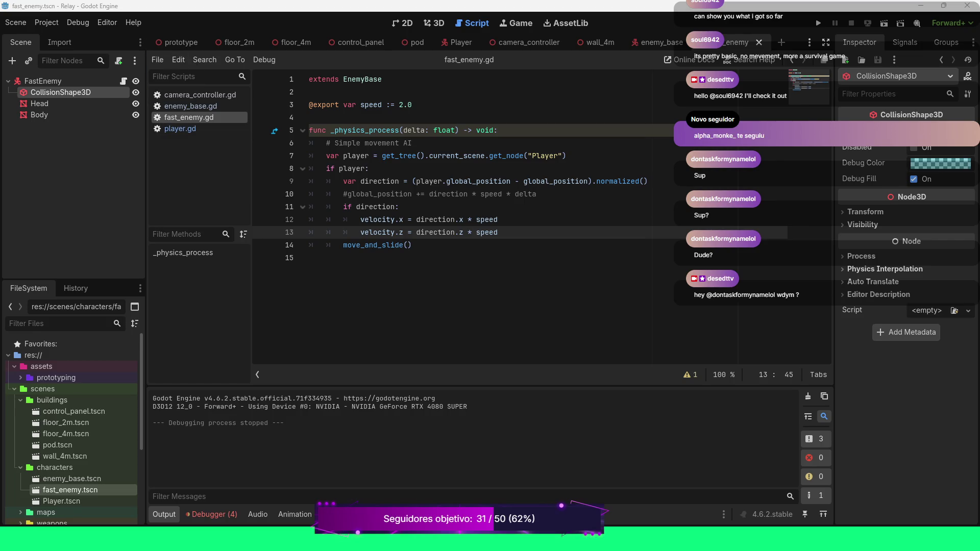
Place the cursor at the end of the 'if direction:' line, then return to the prototype scene tab.
click(399, 207)
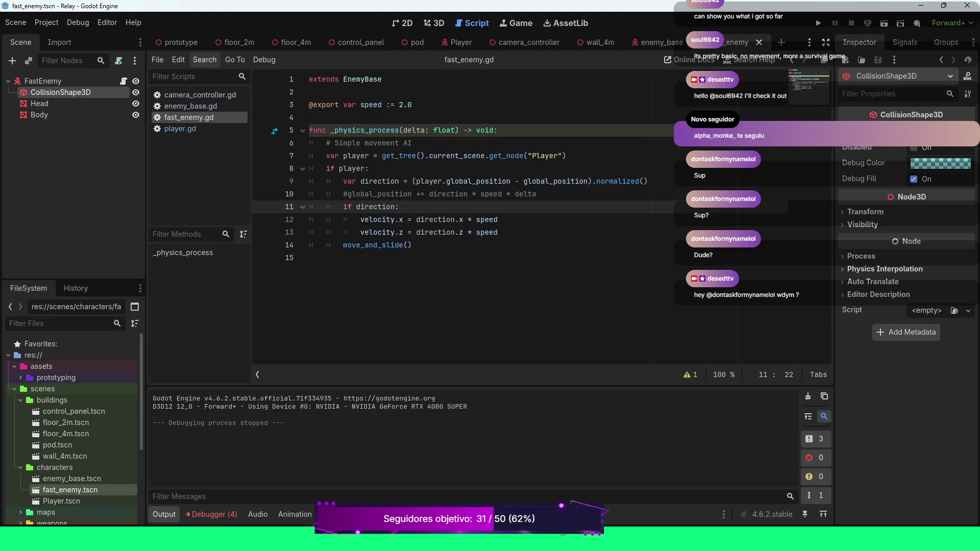
click(179, 42)
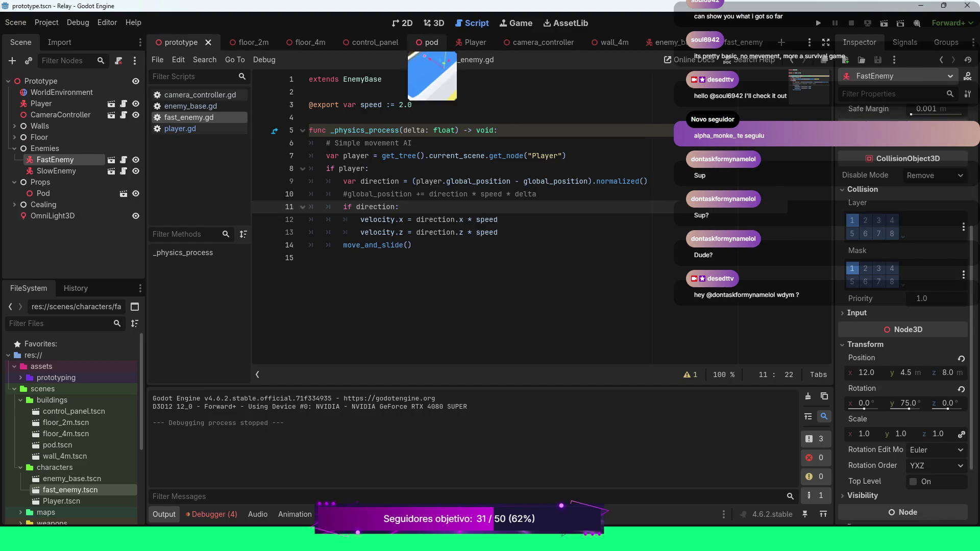
Show the prototype level in 3D, zoom out and orbit over it, and select Floor4M30.
click(403, 23)
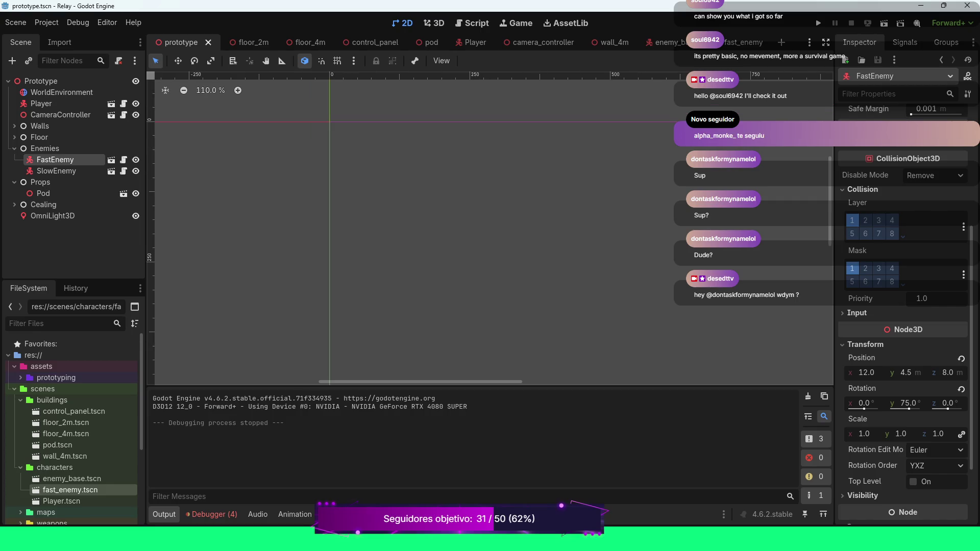
click(434, 23)
scroll(490, 230, down, 3)
drag(490, 230, 291, 159)
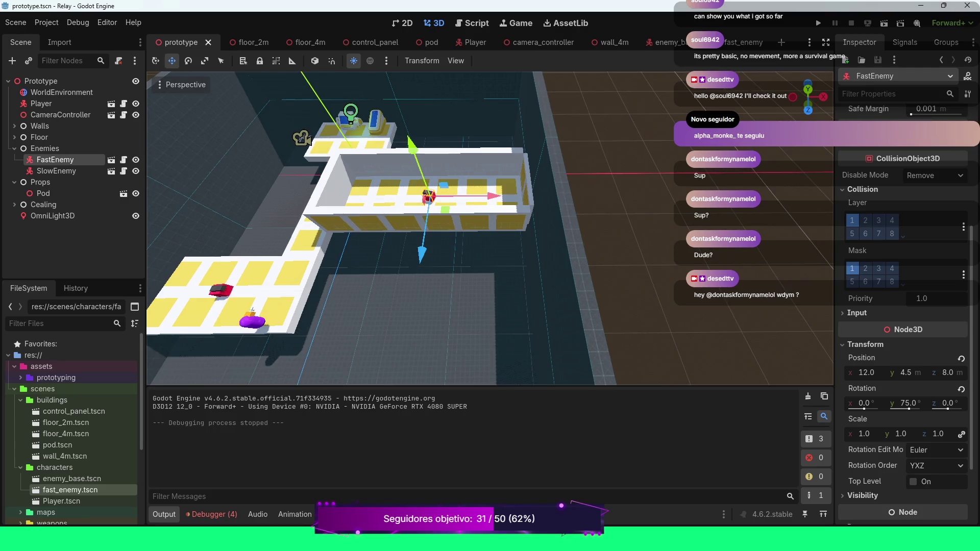
drag(291, 158, 276, 151)
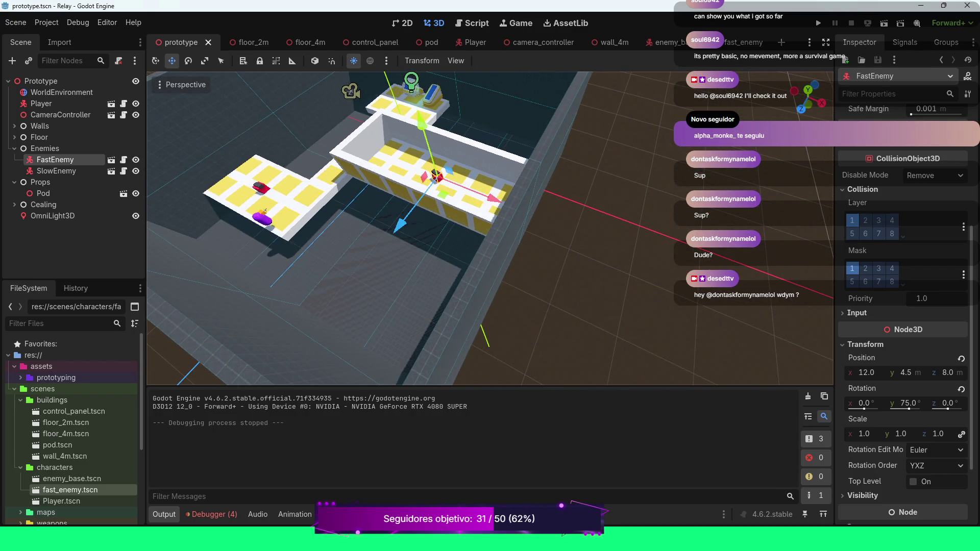
click(230, 184)
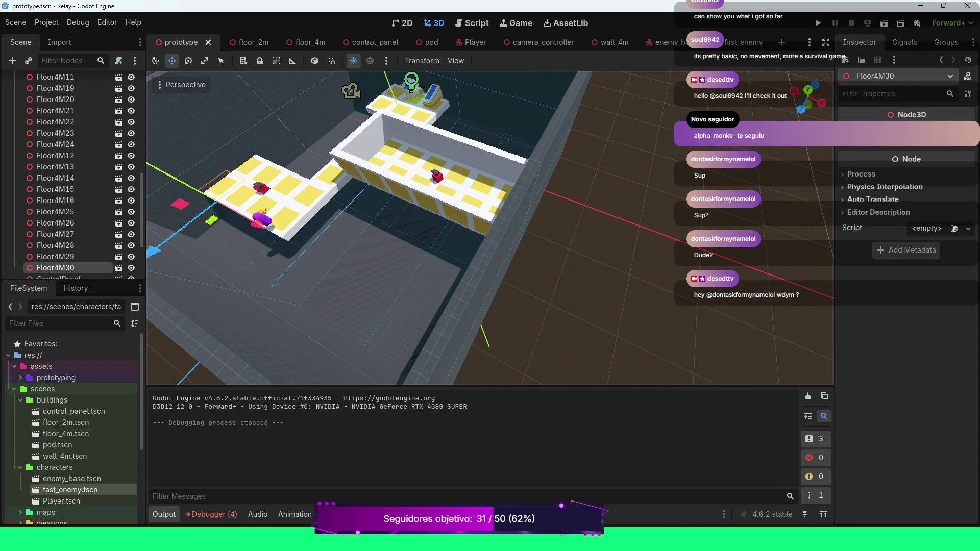
Add Floor4M28, Floor4M26 and Floor4M16 to the selection and duplicate the four tiles.
ctrl+click(55, 245)
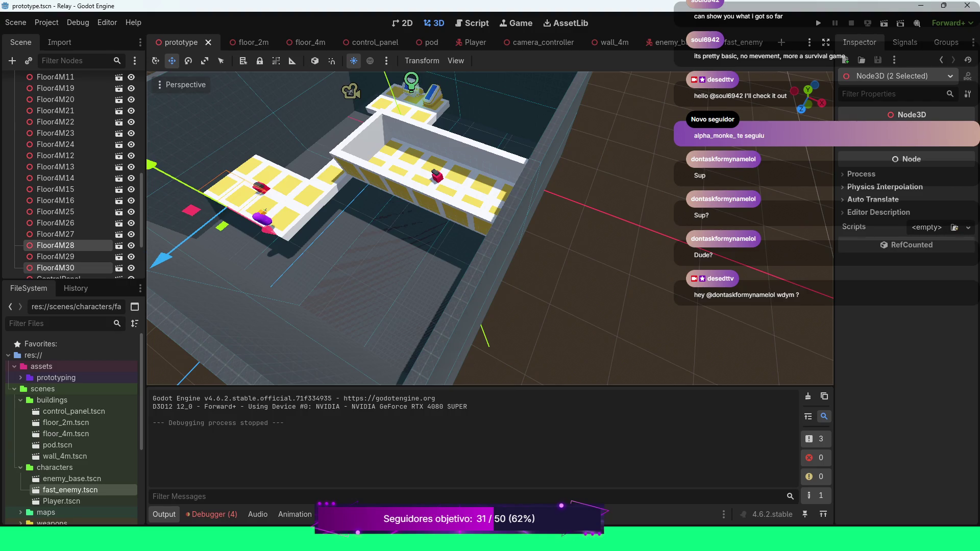
ctrl+click(55, 222)
ctrl+click(56, 200)
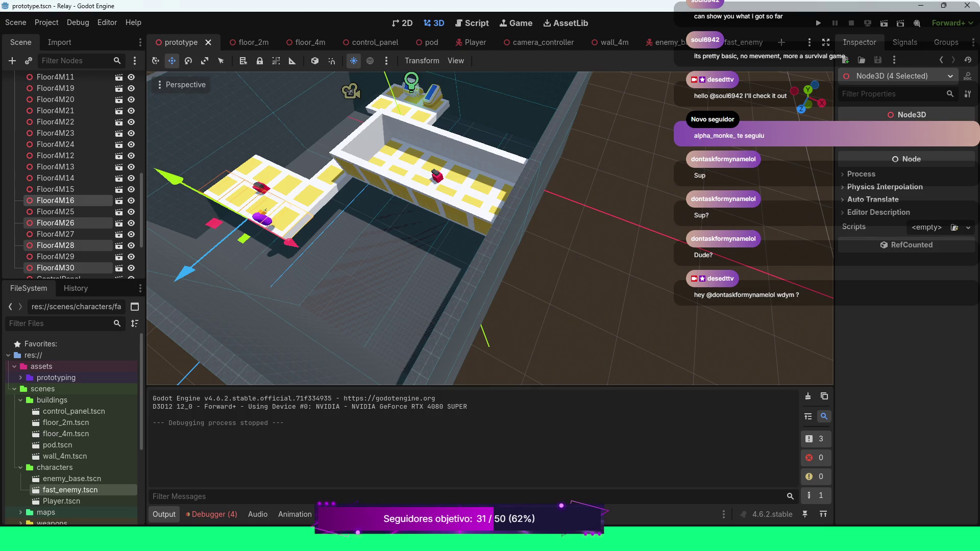
key(ctrl+d)
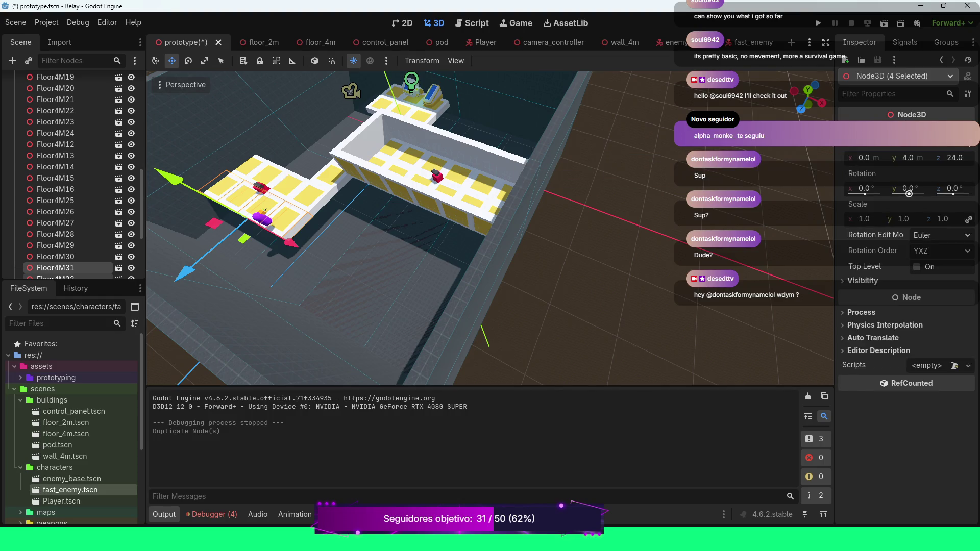
Reset the copies' Y rotation to 0 after an accidental turn to 102.9°.
drag(909, 194, 918, 194)
drag(918, 194, 914, 194)
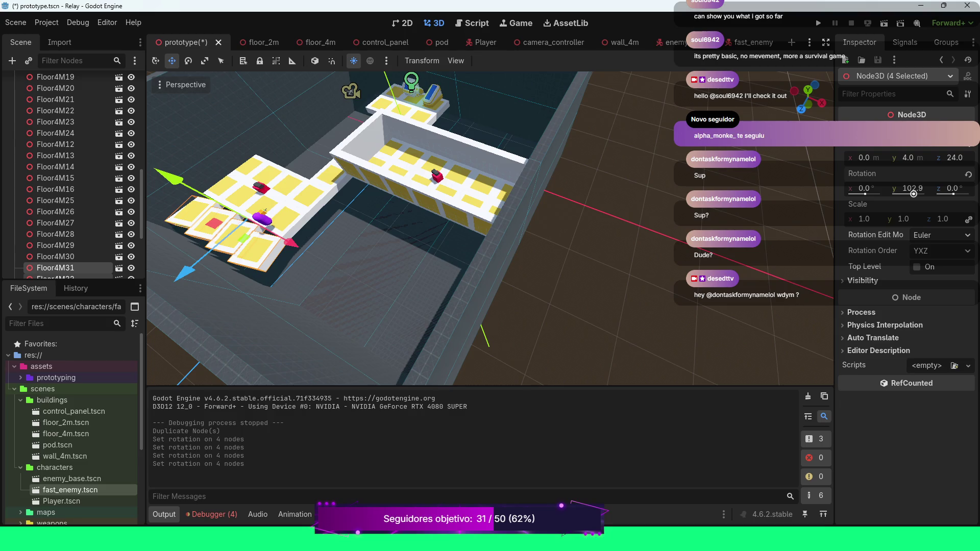
key(ctrl+z)
key(ctrl+shift+z)
click(912, 189)
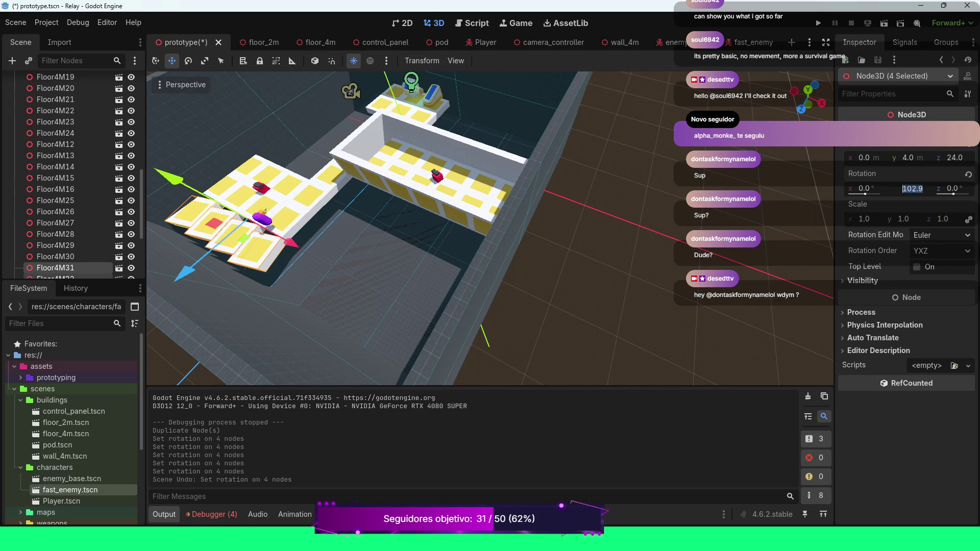
text(0)
key(Return)
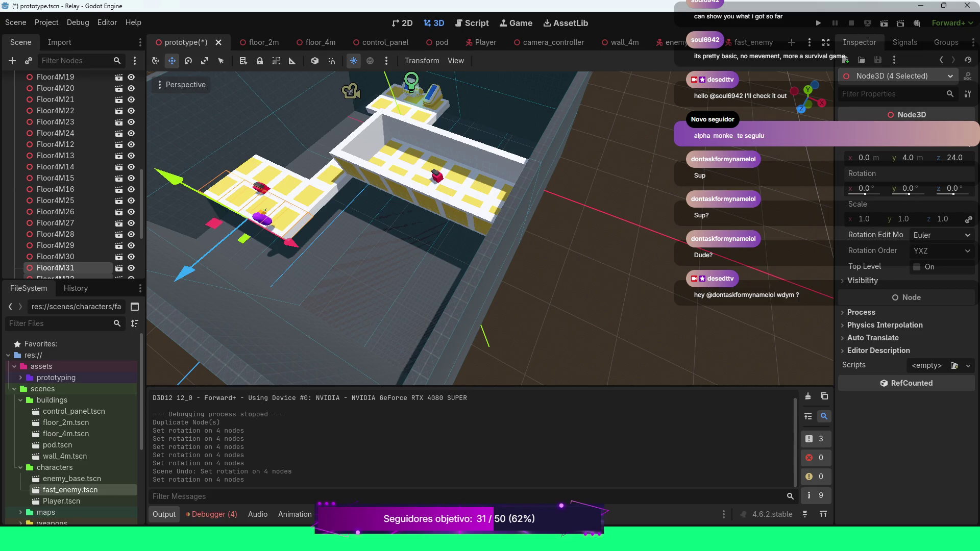
Rotate the copies 90° on X so they stand upright as a side wall.
drag(865, 193, 868, 193)
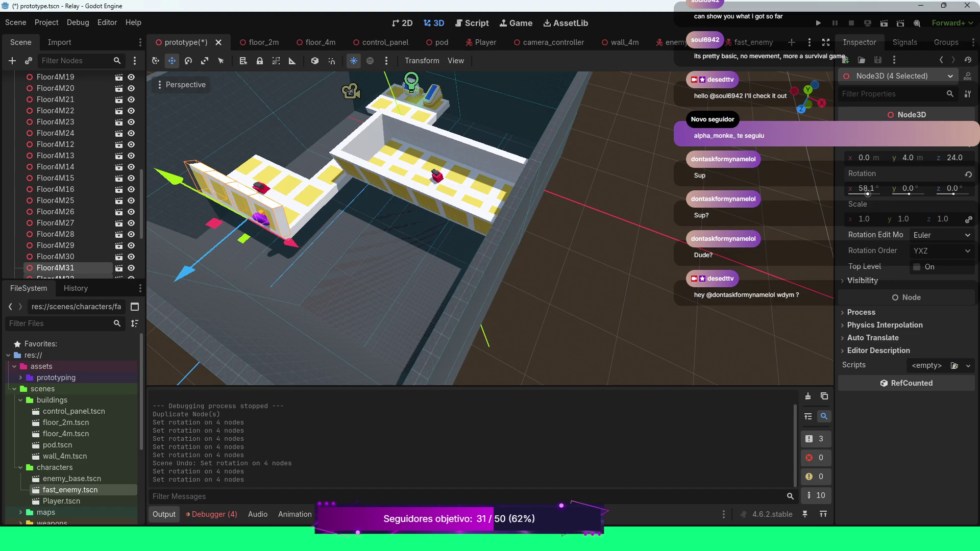
click(868, 193)
text(90)
key(Return)
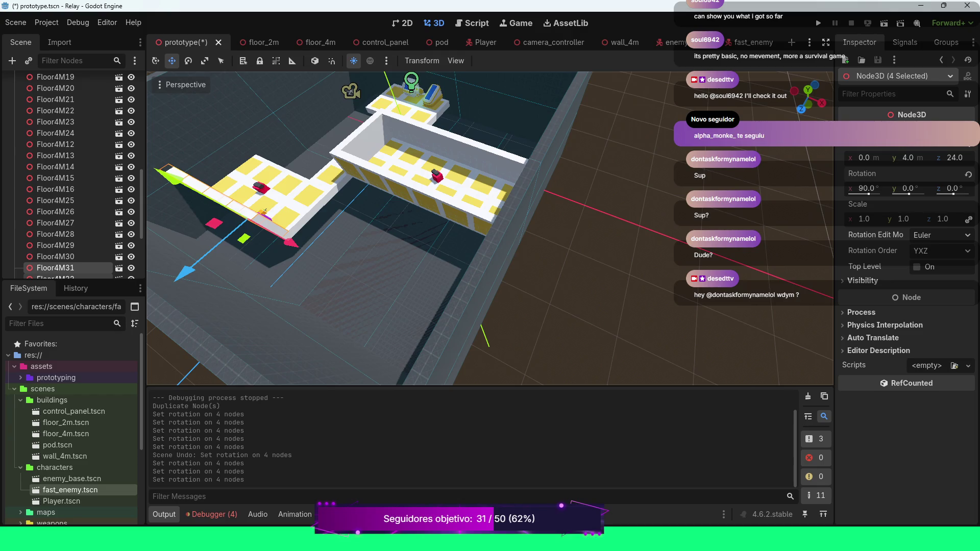
scroll(490, 228, up, 8)
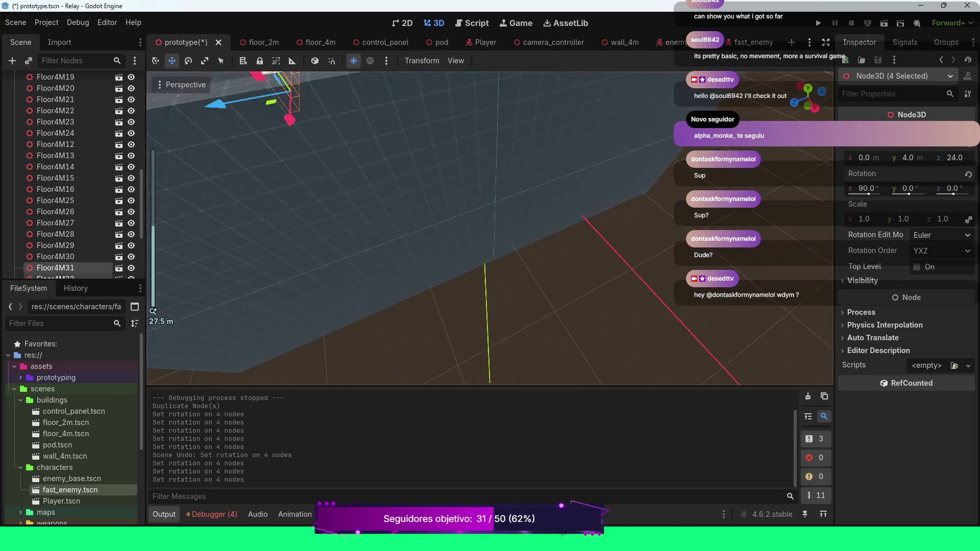
scroll(490, 229, down, 5)
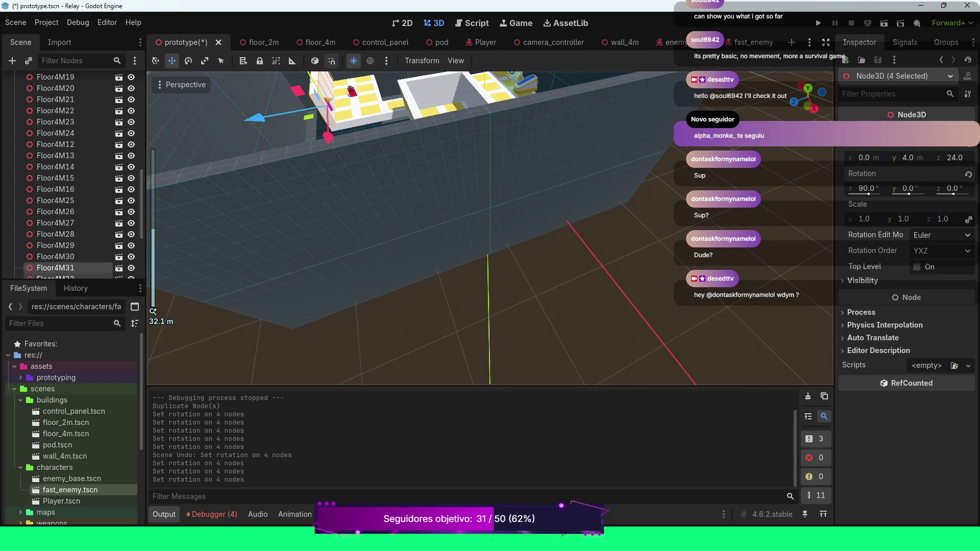
scroll(490, 228, down, 1)
scroll(491, 228, down, 2)
scroll(490, 228, down, 4)
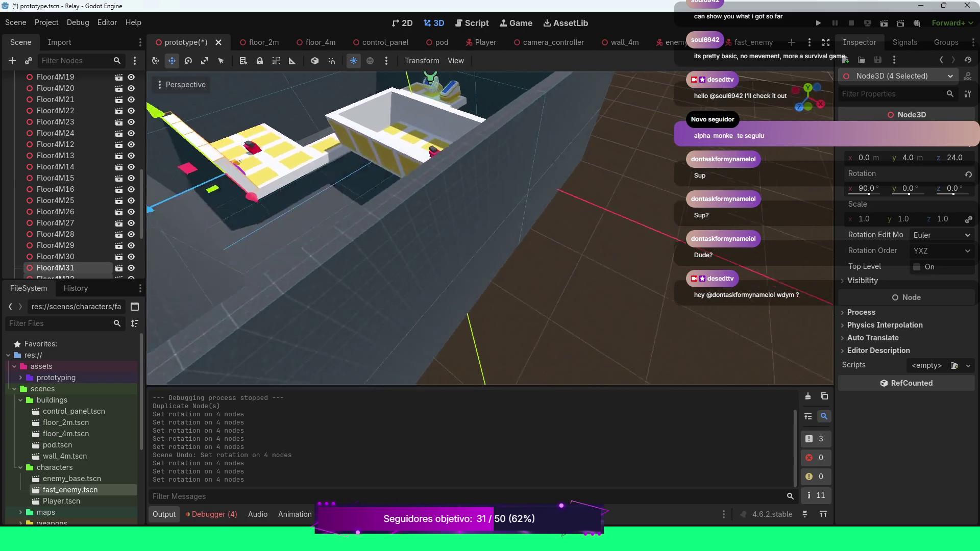
scroll(490, 229, down, 8)
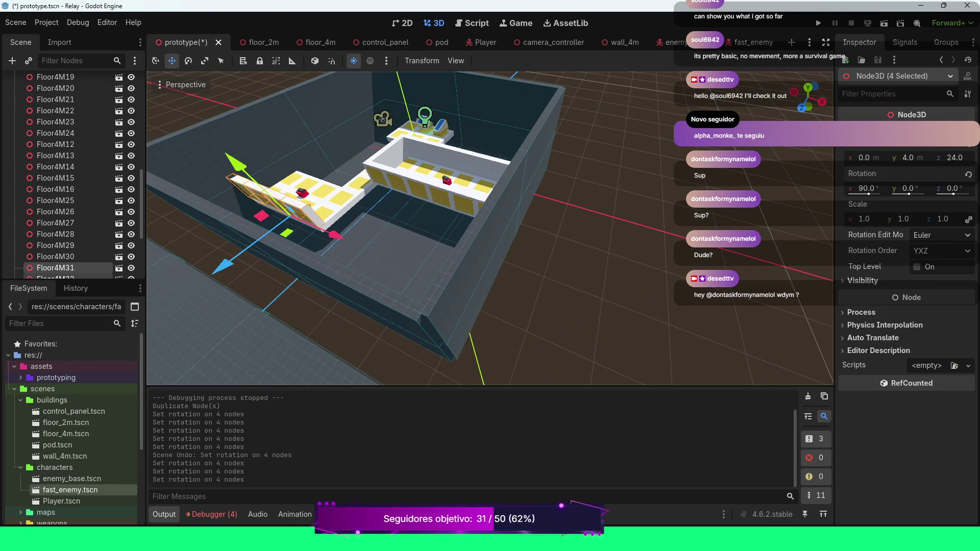
drag(491, 228, 413, 196)
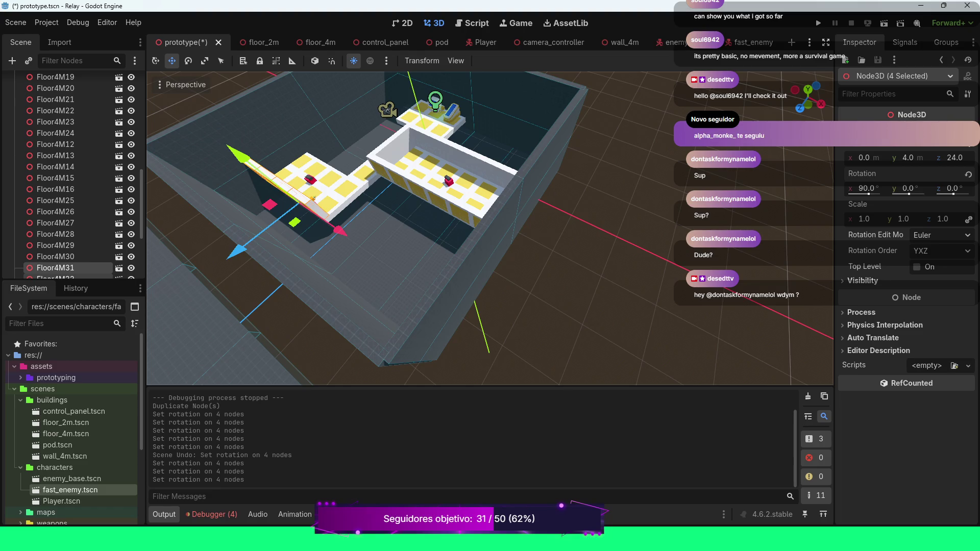
Select Floor4M29, Floor4M25, Floor4M27 and Floor4M15 and duplicate them.
click(313, 198)
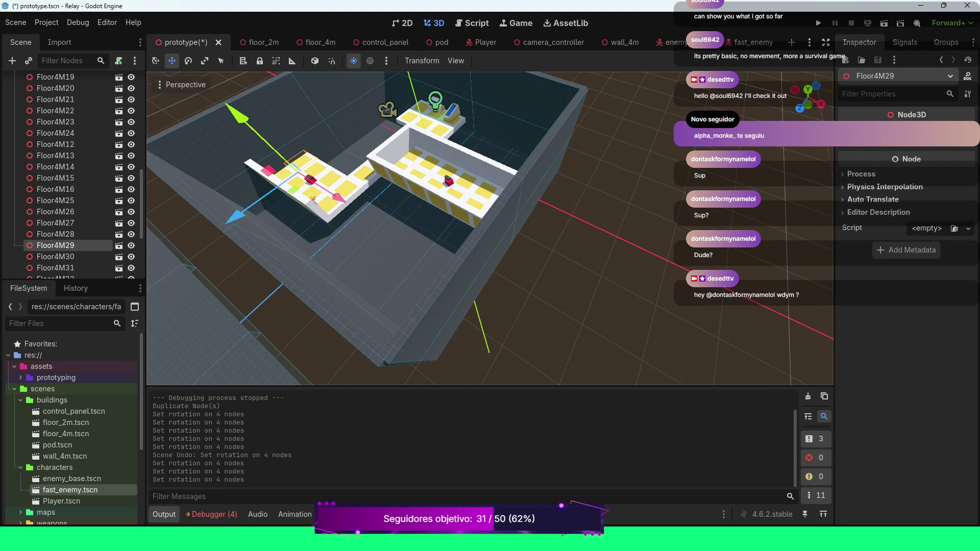
shift+click(313, 198)
shift+click(314, 199)
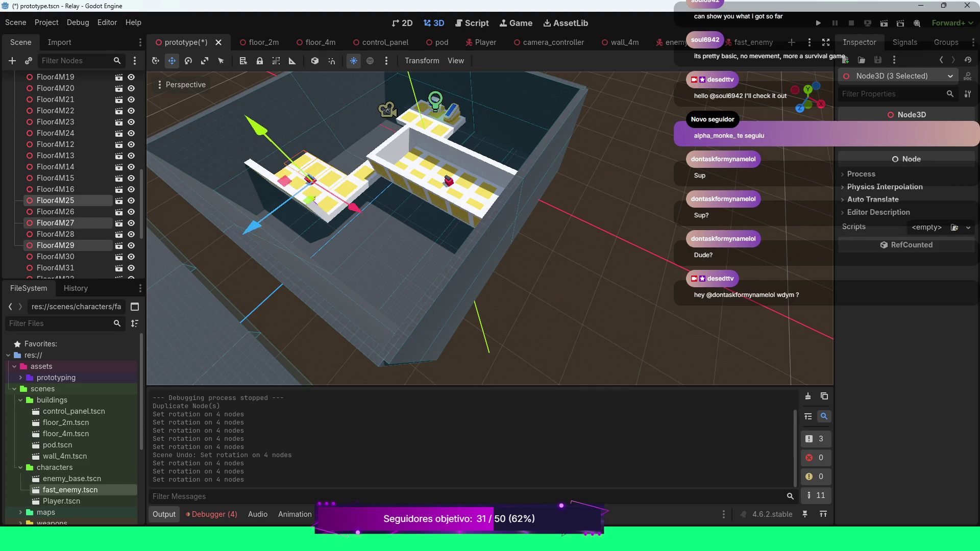
shift+click(313, 198)
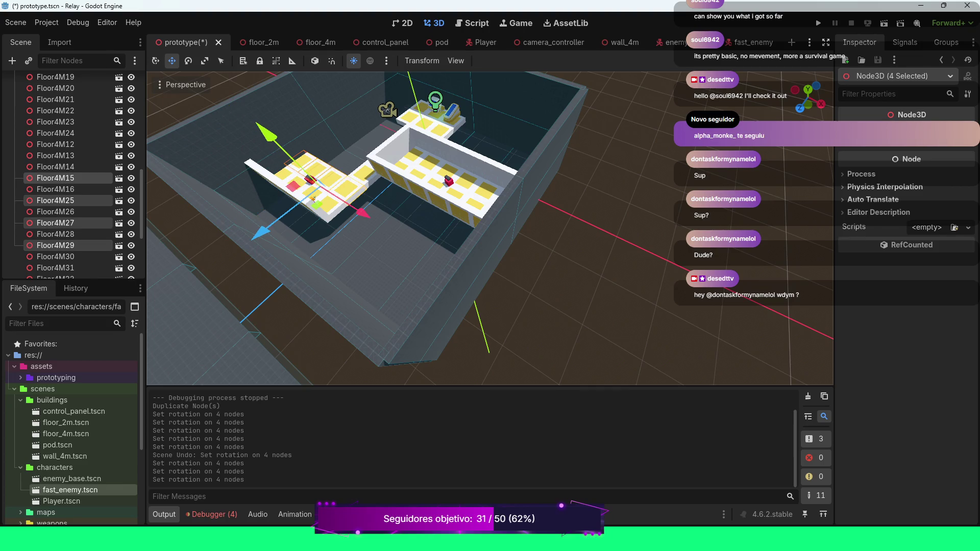
key(ctrl+d)
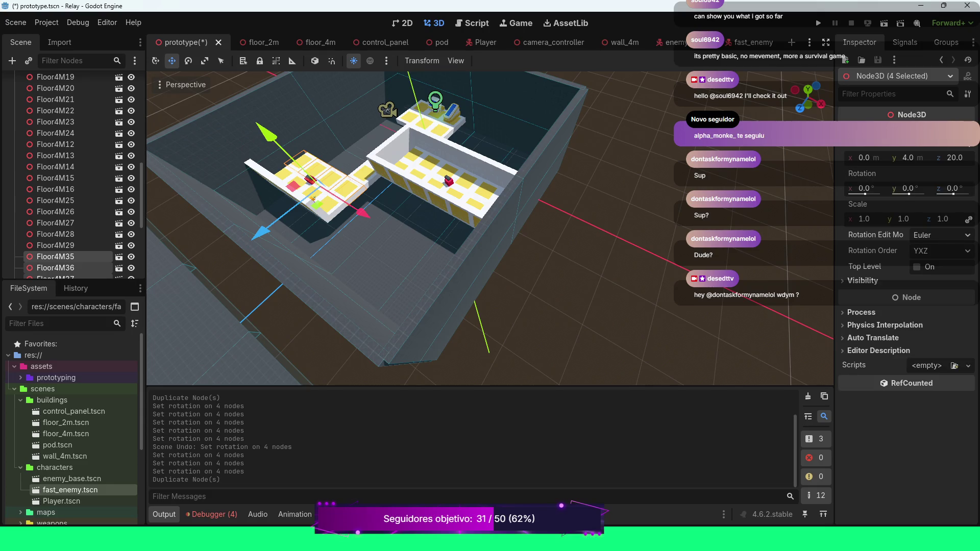
Rotate the four copies to -90° on X.
mouse_move(864, 188)
mouse_down()
mouse_move(870, 194)
mouse_move(860, 194)
mouse_up()
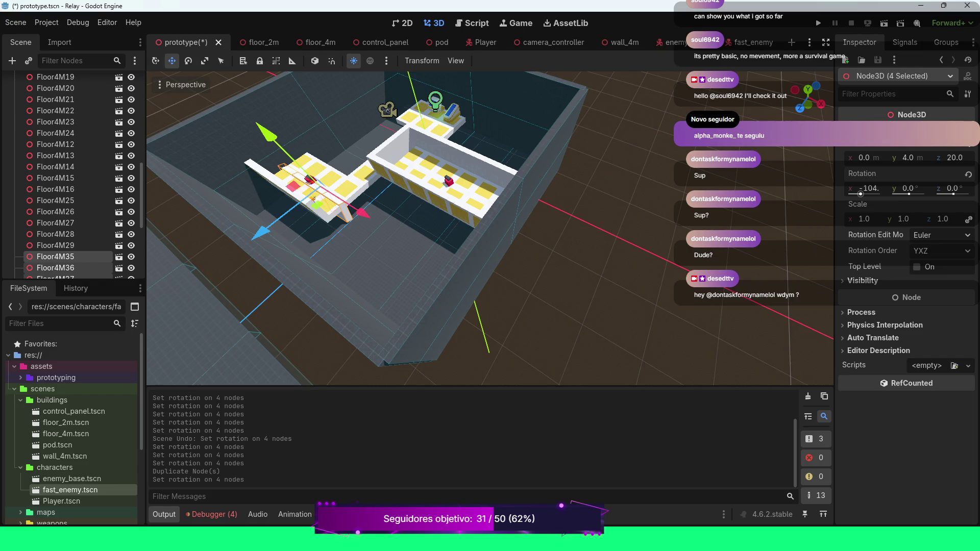
mouse_move(861, 194)
mouse_down()
mouse_move(852, 194)
mouse_move(873, 194)
mouse_move(858, 194)
mouse_up()
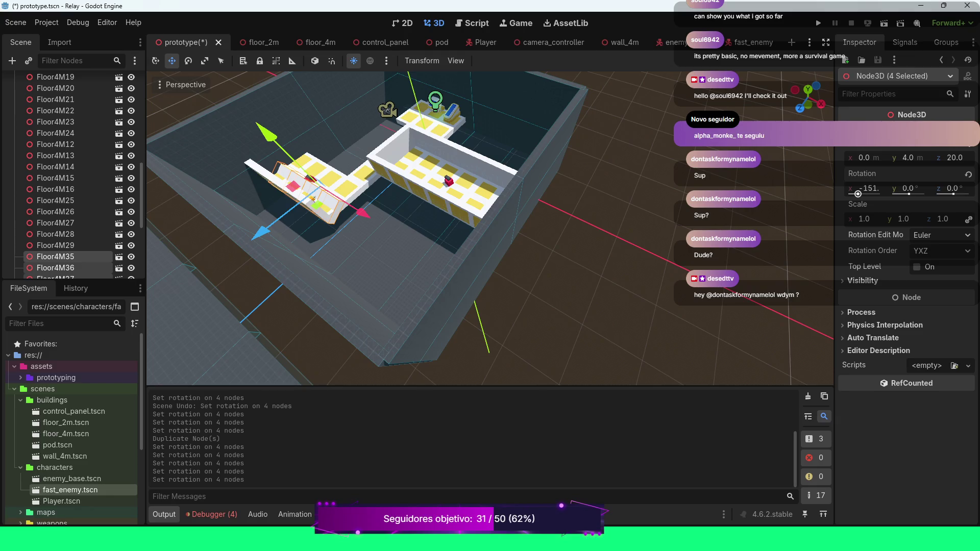
drag(858, 195, 860, 194)
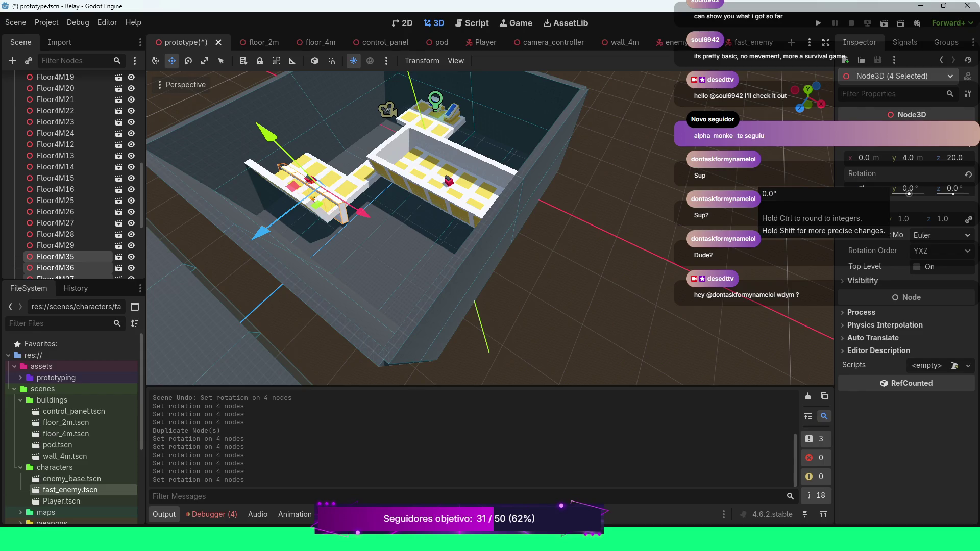
drag(860, 194, 868, 194)
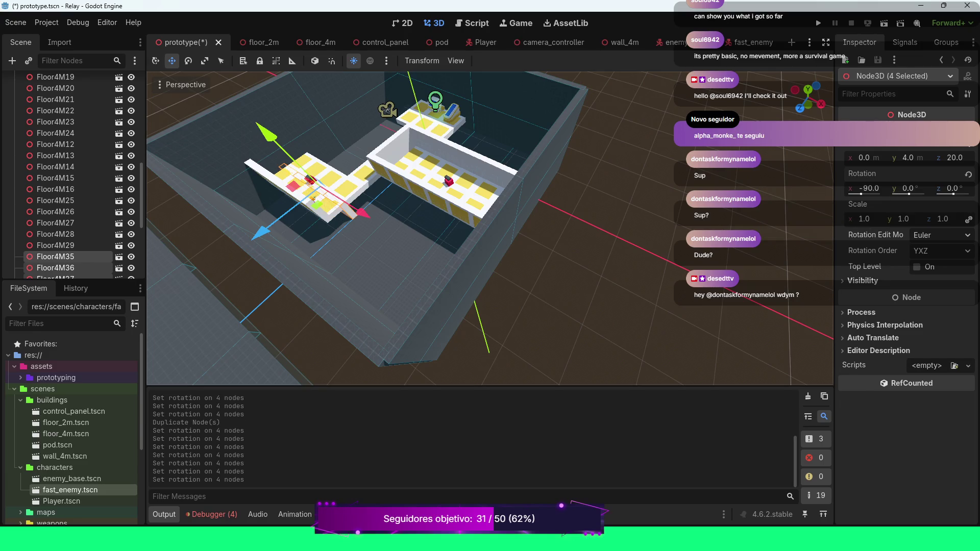
Move the new wall pieces along Z to 16 and raise them to Y 8.
mouse_move(263, 230)
mouse_down()
mouse_move(285, 214)
mouse_move(278, 220)
mouse_up()
drag(288, 117, 278, 97)
text(8)
key(Return)
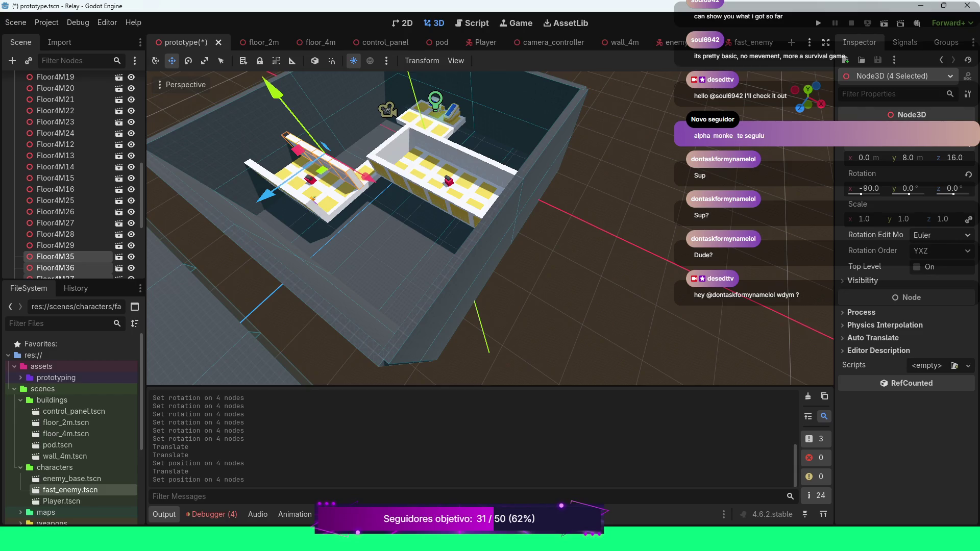
scroll(491, 230, up, 3)
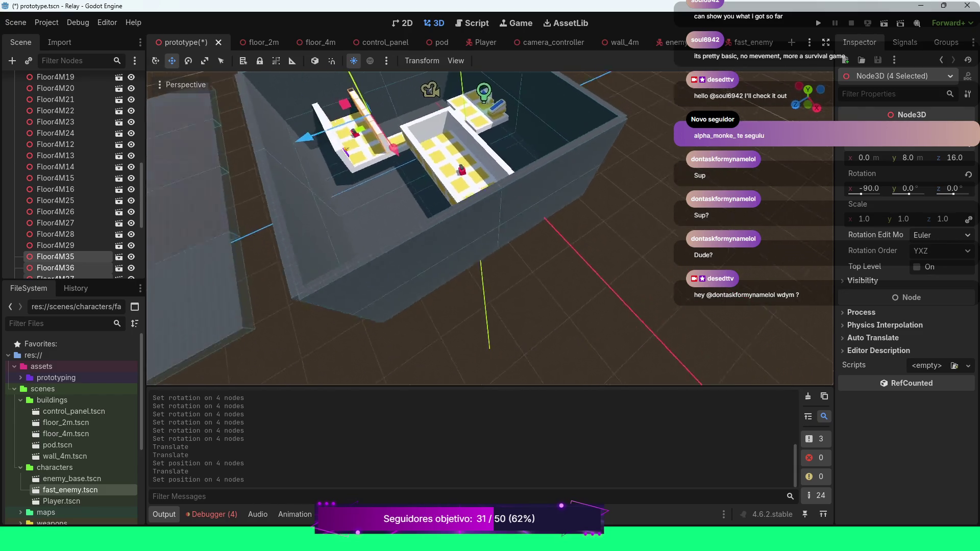
scroll(490, 230, down, 3)
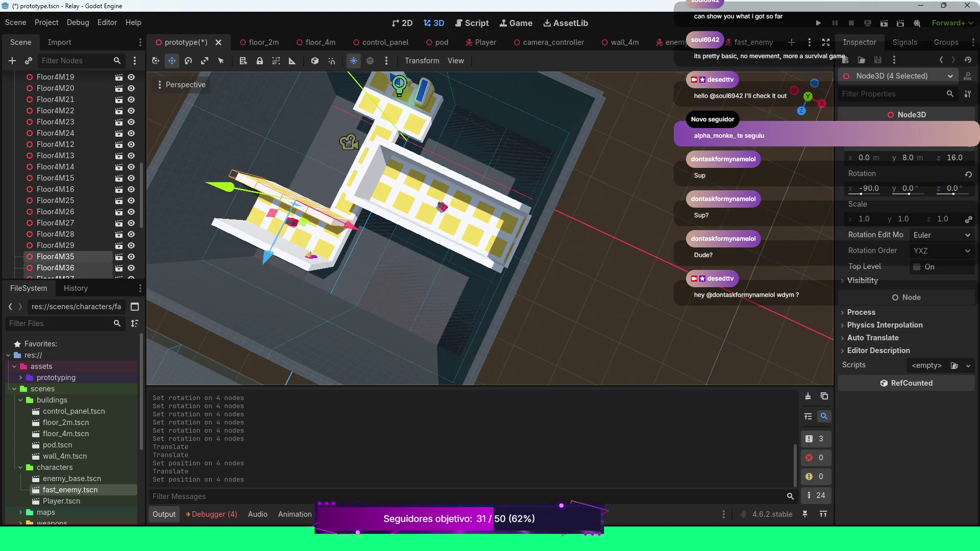
Turn Floor4M31 upright on Y and place it at the corridor end with X -4.
click(307, 257)
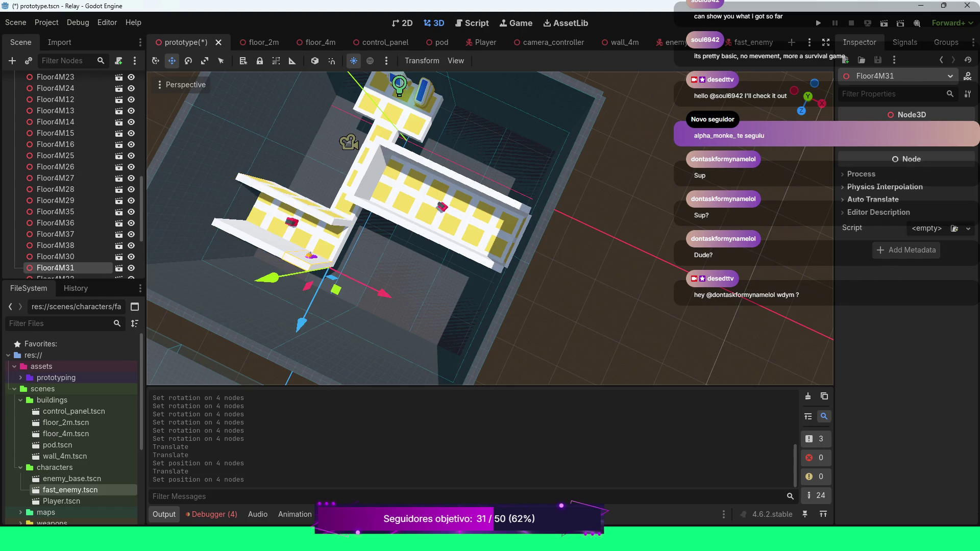
click(909, 136)
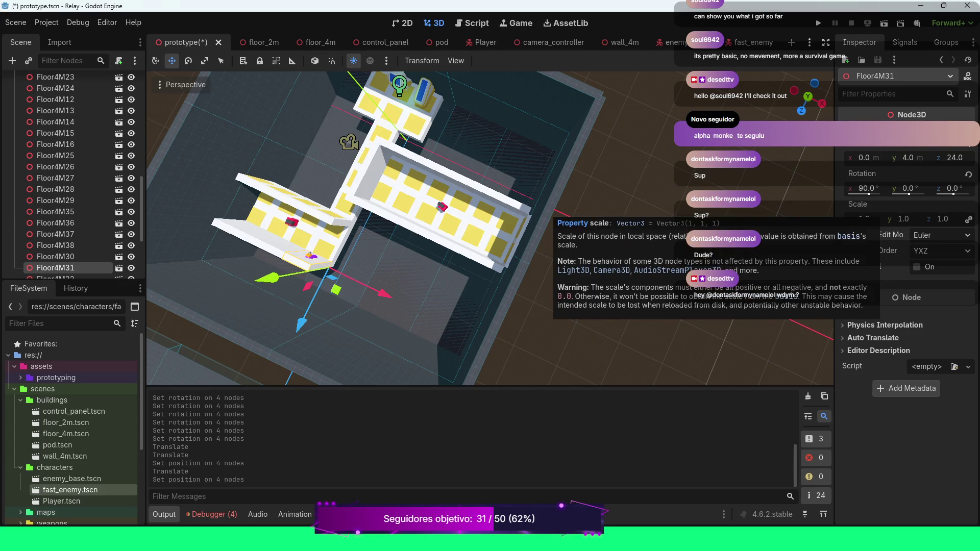
mouse_move(908, 189)
mouse_down()
mouse_move(899, 189)
mouse_move(914, 194)
mouse_up()
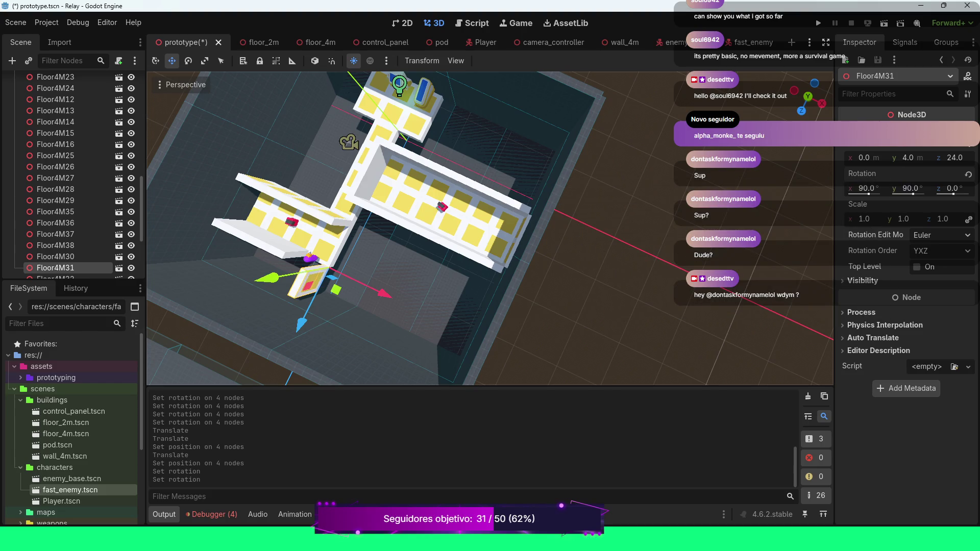
drag(301, 323, 313, 301)
drag(395, 269, 379, 263)
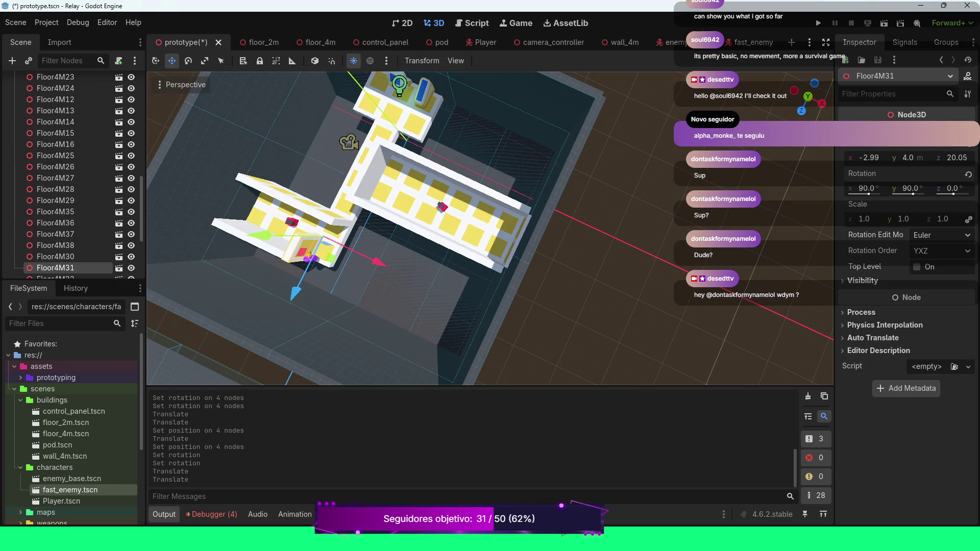
click(869, 157)
text(0)
key(Return)
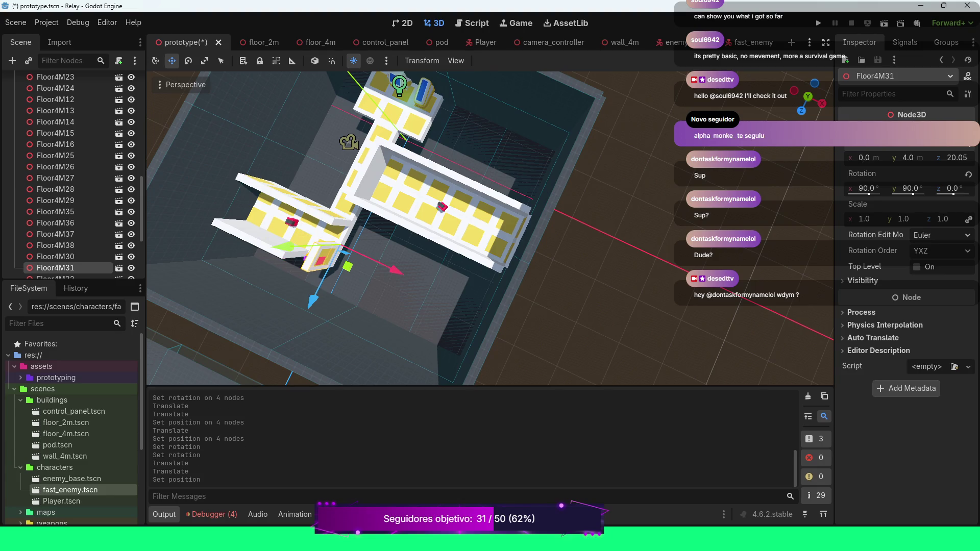
click(865, 158)
text(-4)
key(Return)
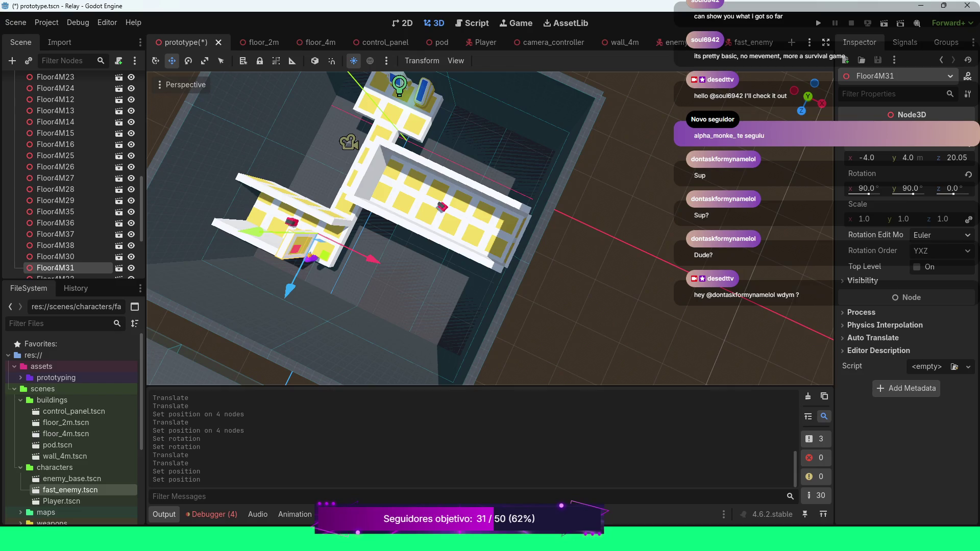
Select Floor4M35 and set its Y rotation to -90°.
click(55, 212)
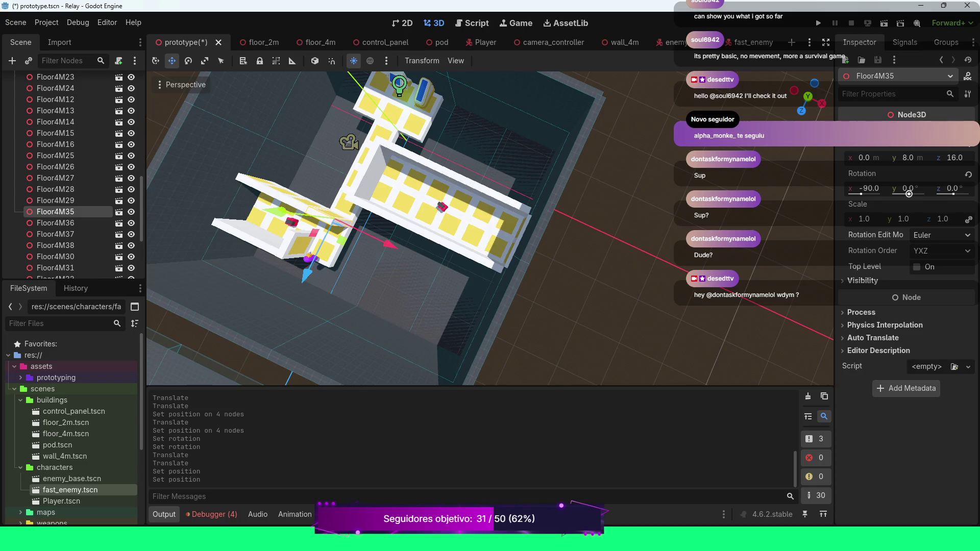
drag(909, 194, 904, 194)
click(904, 193)
text(-90)
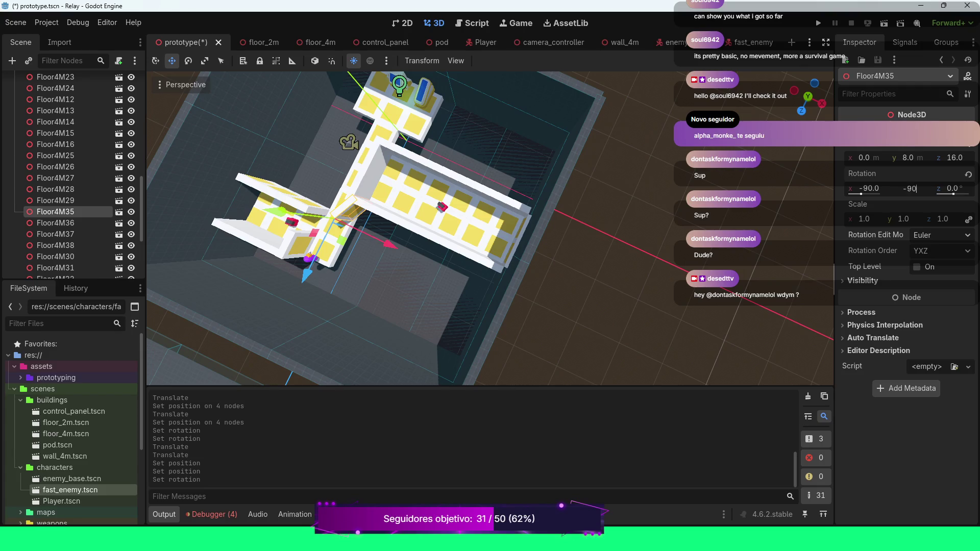
key(Return)
Move Floor4M35 to X -4 and Z 20 at the corridor's end.
drag(306, 273, 296, 294)
mouse_move(378, 266)
mouse_down()
mouse_move(353, 255)
mouse_move(362, 258)
mouse_up()
click(868, 157)
text(-4)
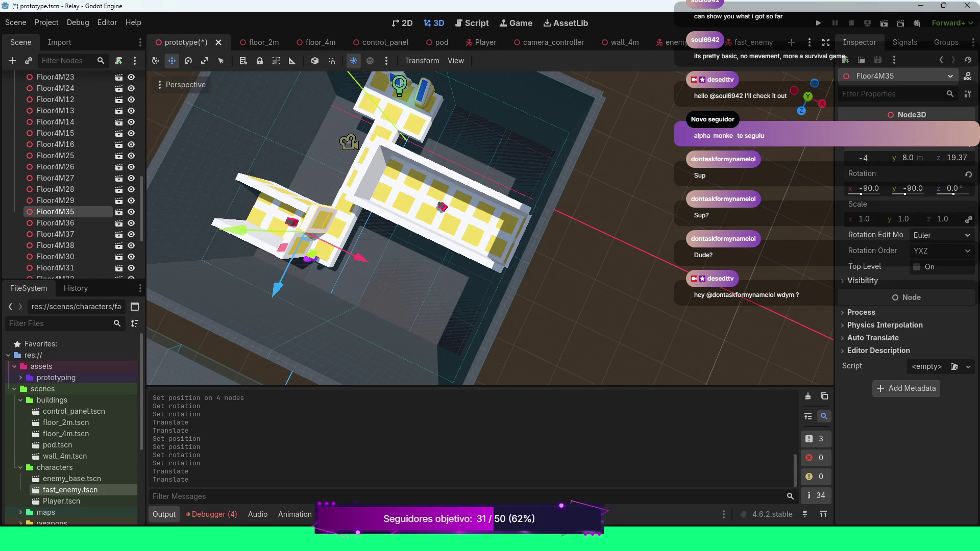
key(Return)
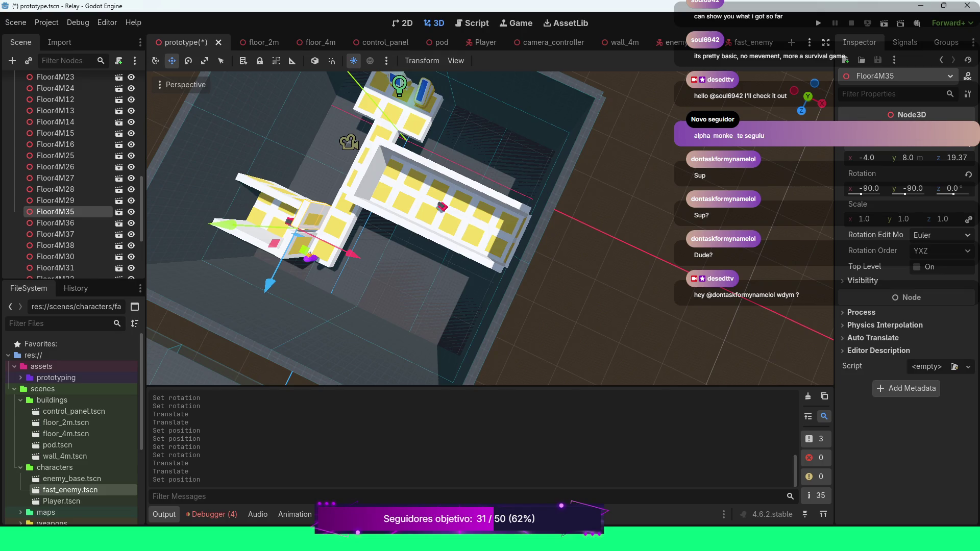
click(954, 158)
text(20)
key(Return)
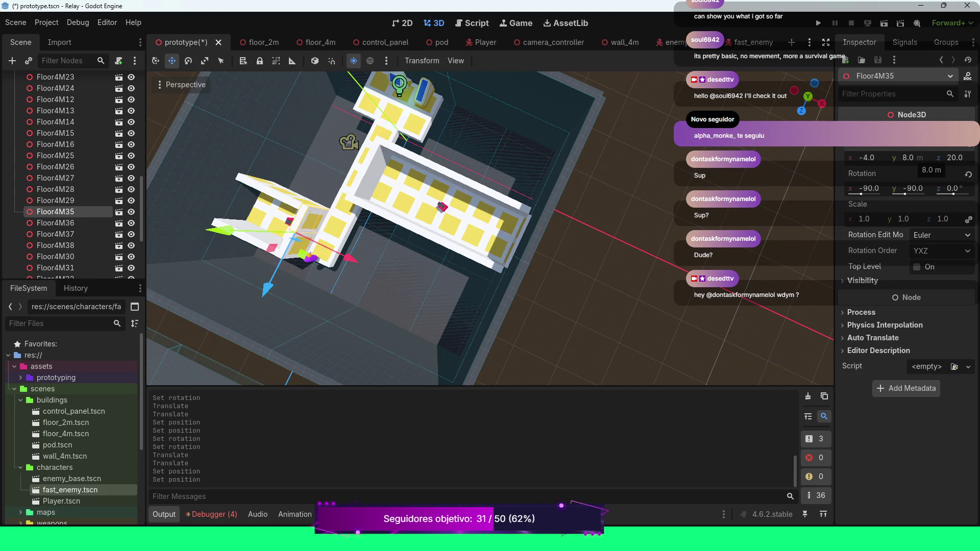
scroll(490, 228, down, 3)
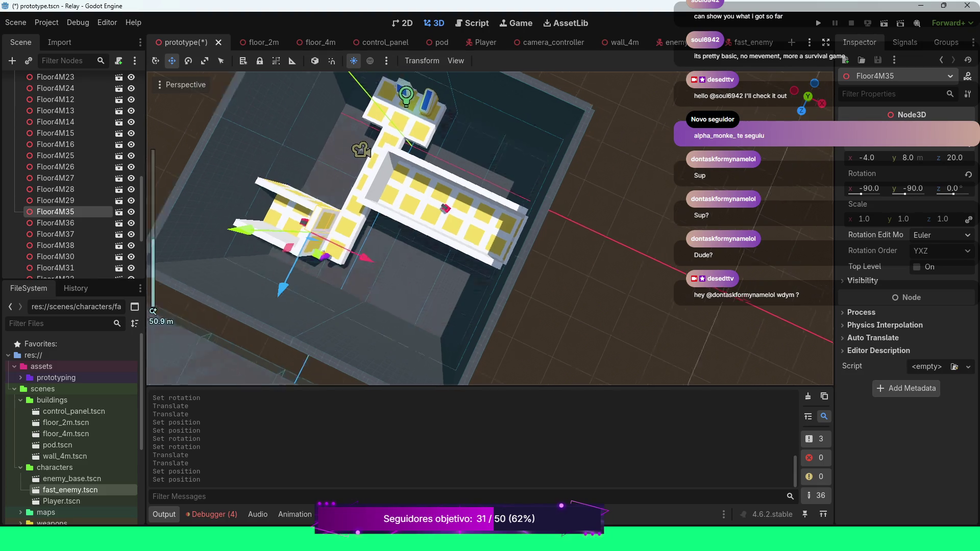
scroll(490, 228, down, 3)
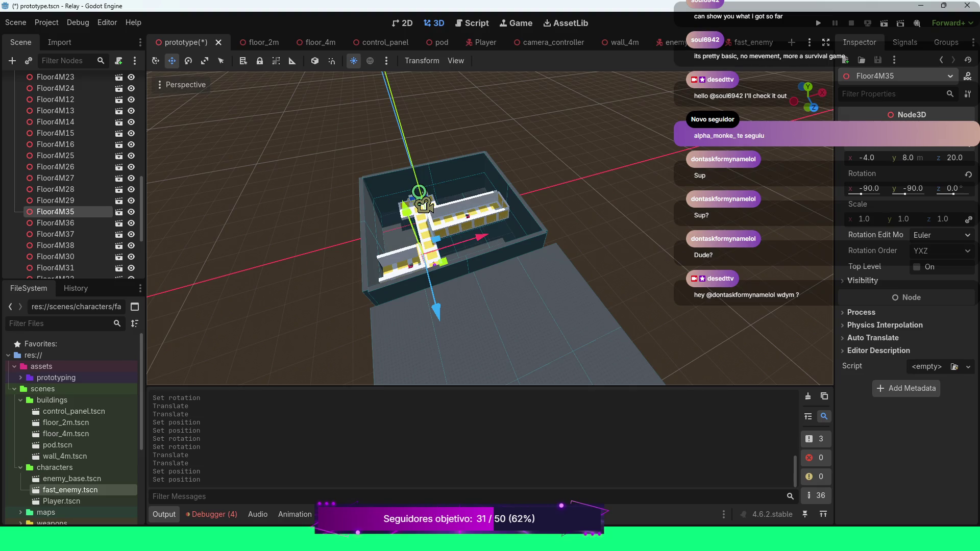
Save and run the level, walk the player into the pod room and back down the corridor, then stop.
key(F5)
key(w)
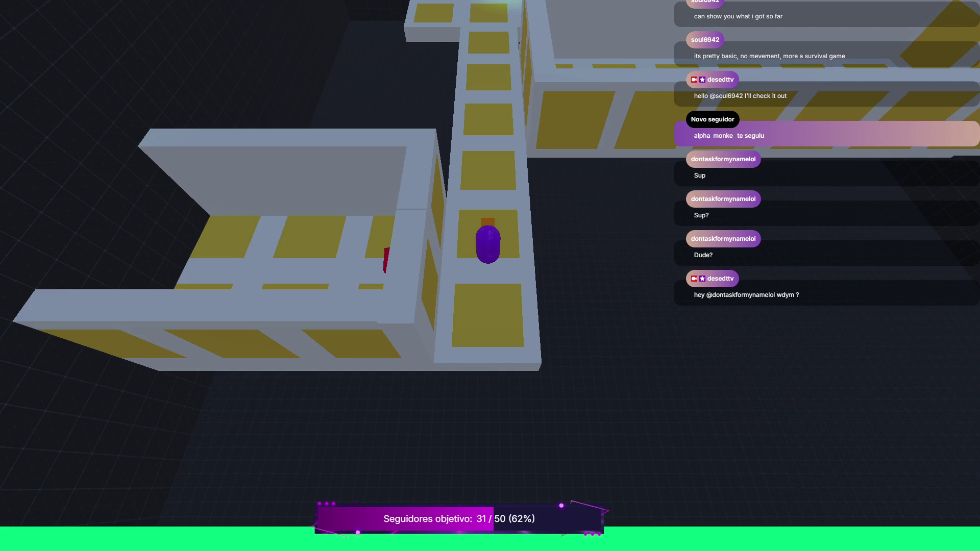
key(w)
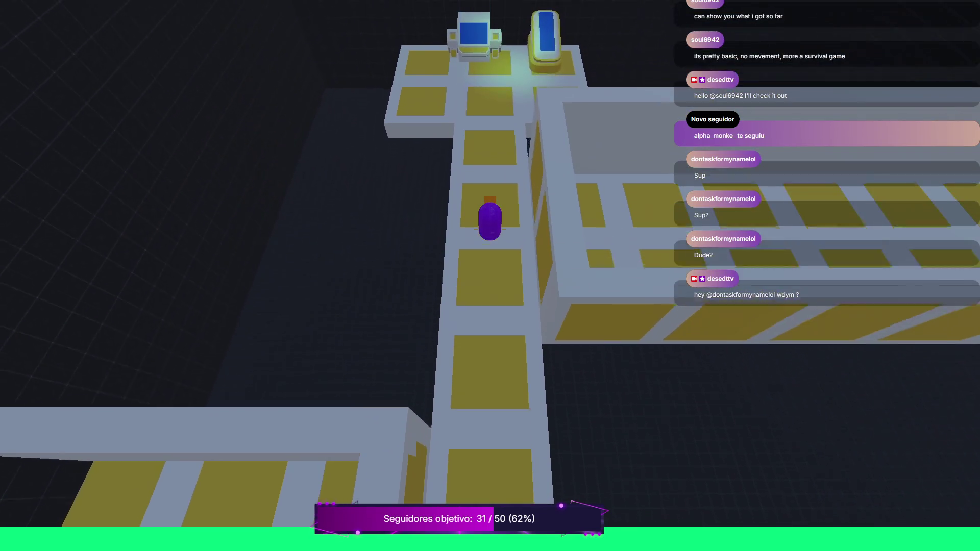
key(w)
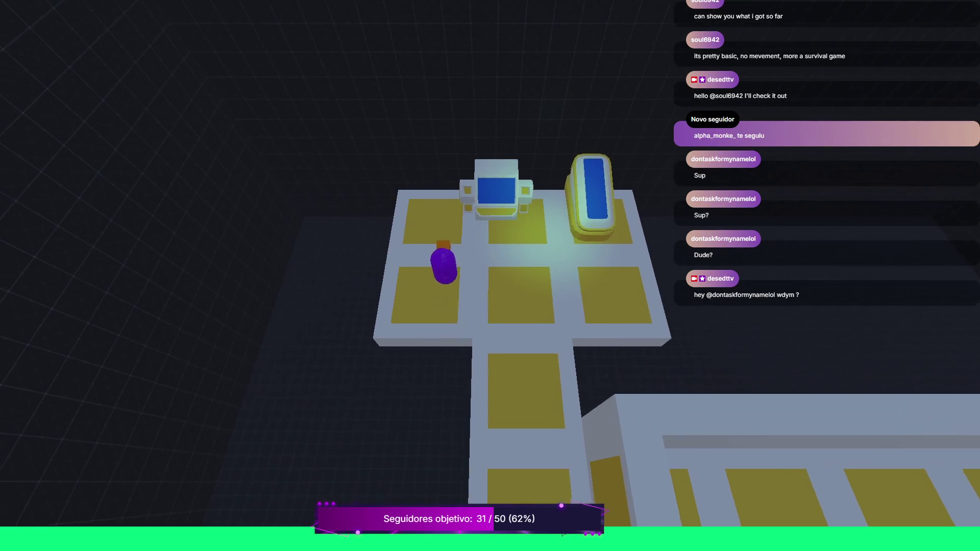
key(s)
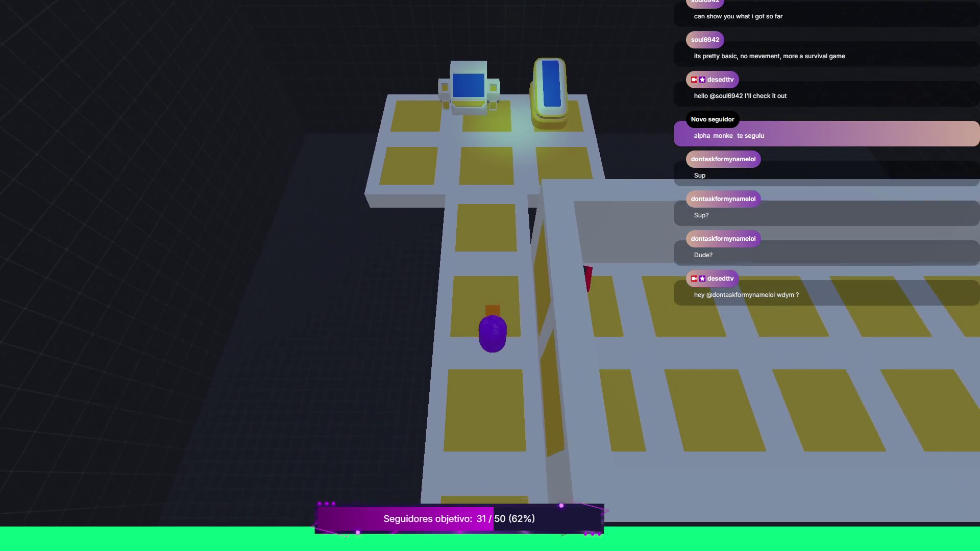
key(d)
key(s)
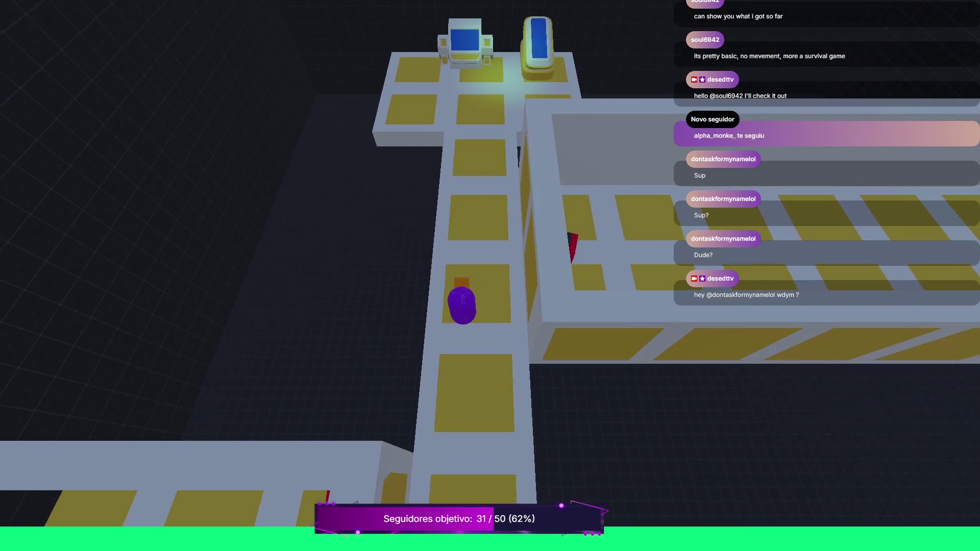
key(s)
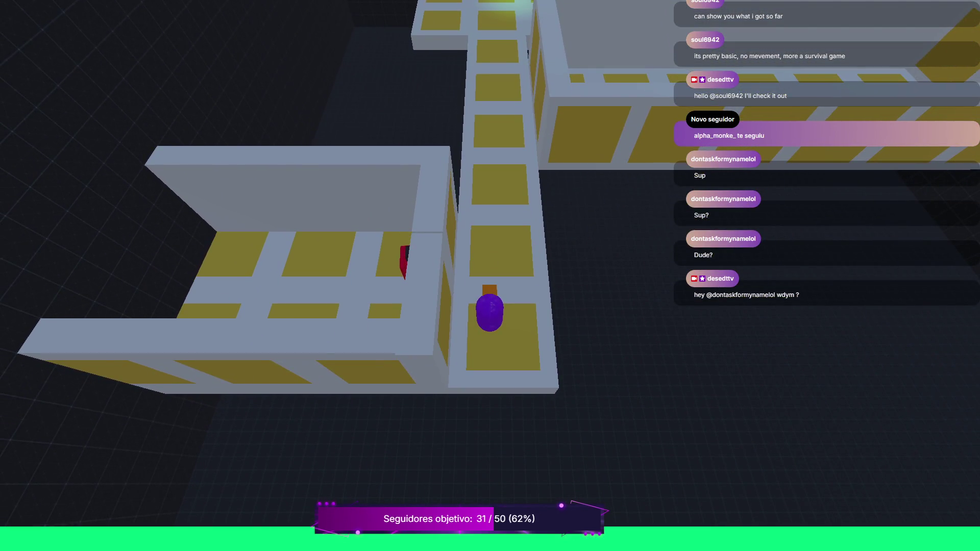
key(d)
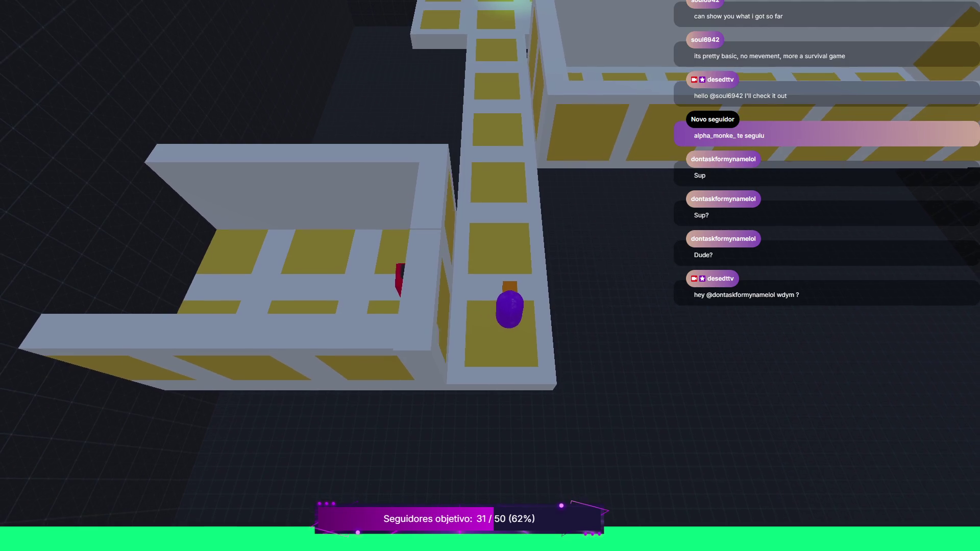
key(F8)
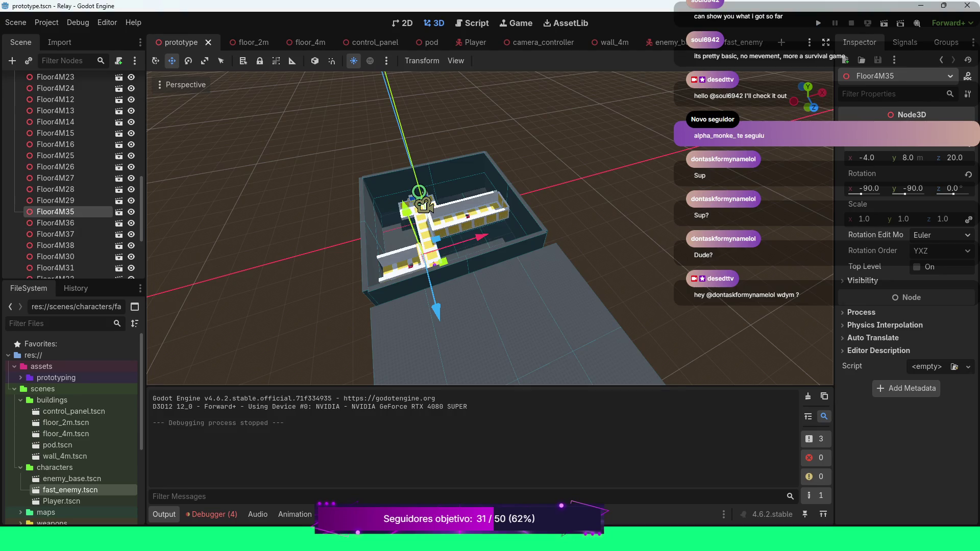
scroll(490, 228, up, 4)
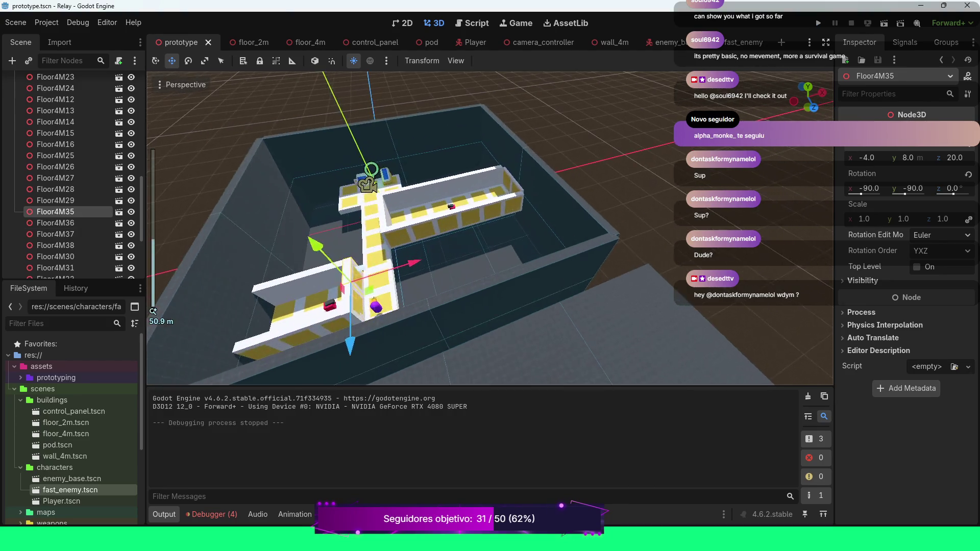
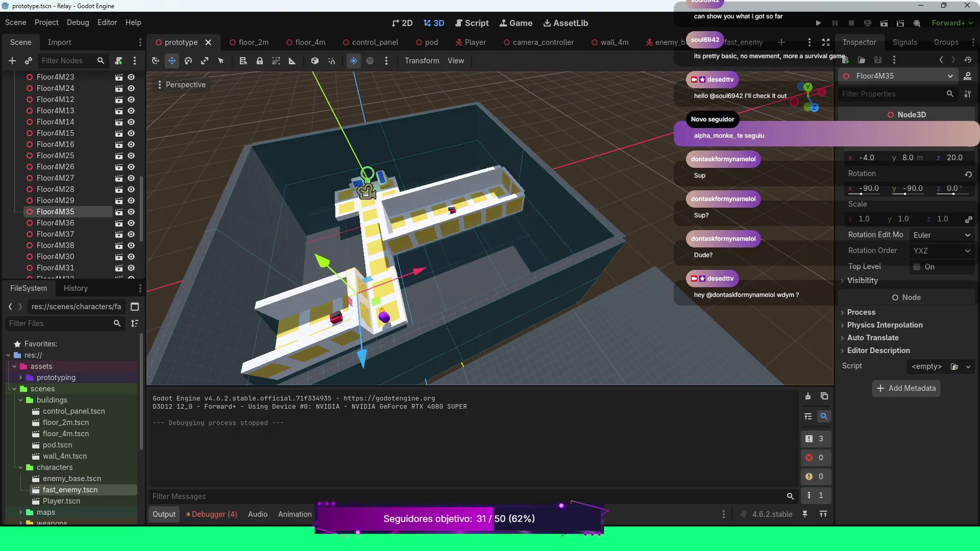
Select Floor4M34, focus on it from top view, then orbit back to an angled perspective.
click(270, 366)
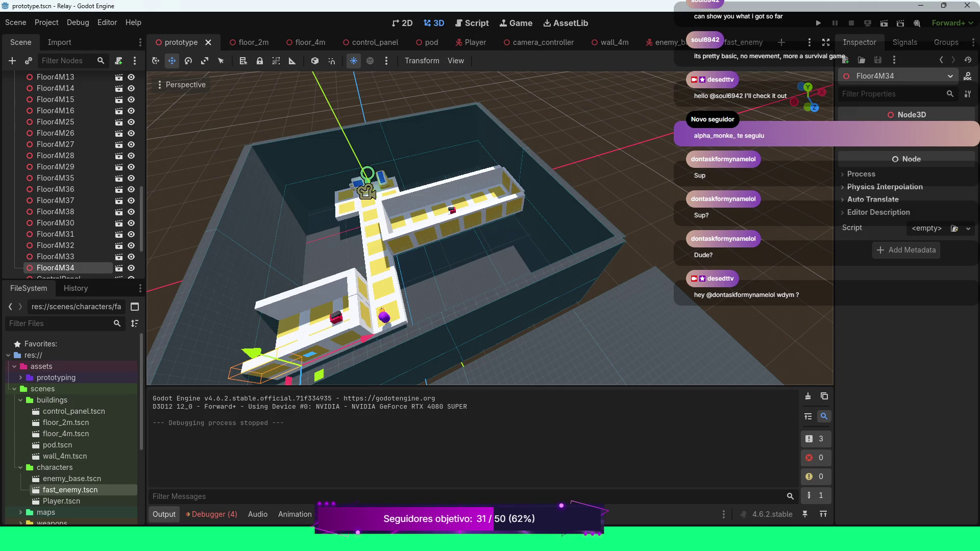
key(KP_7)
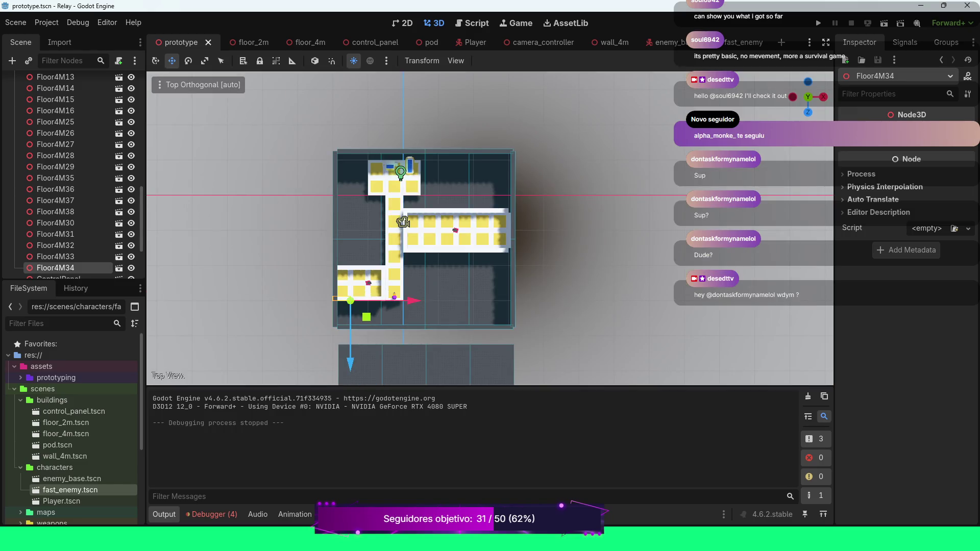
scroll(490, 229, up, 3)
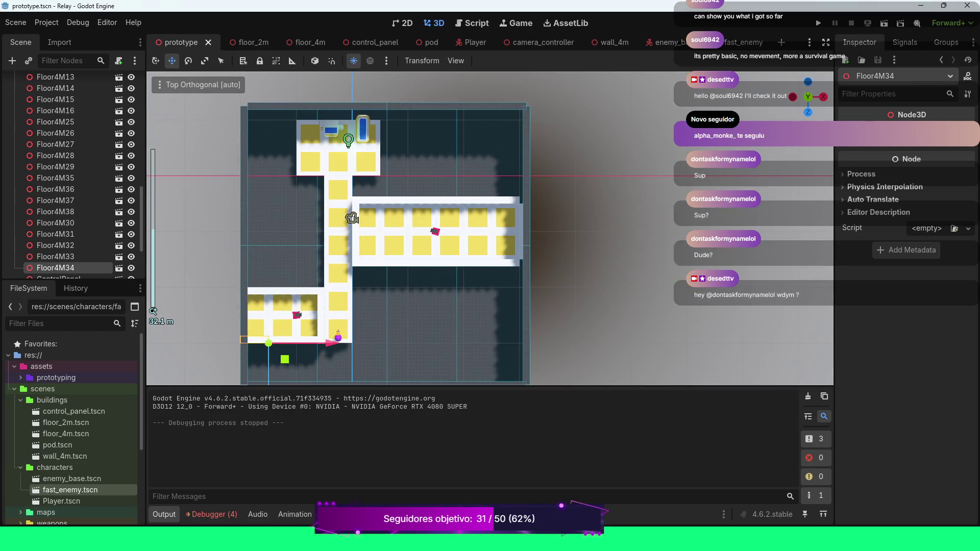
key(f)
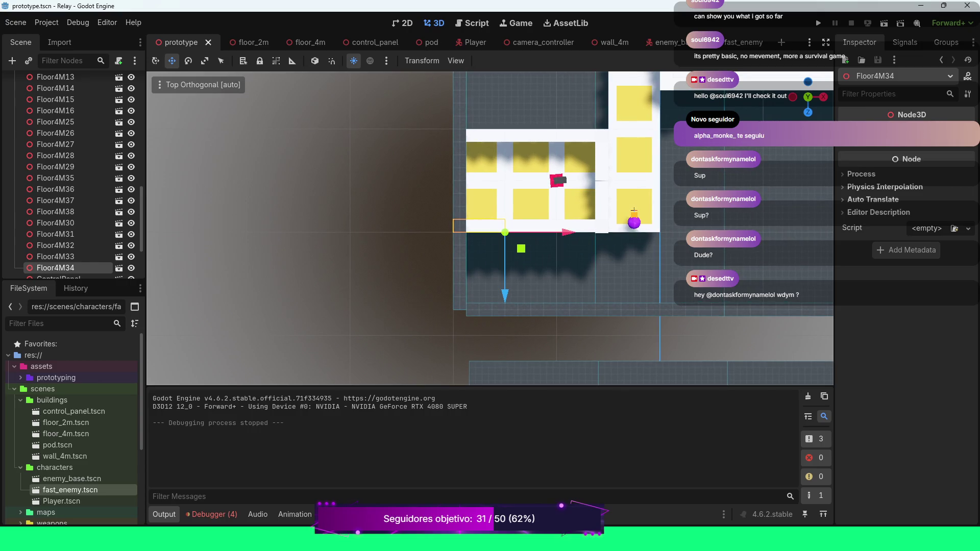
mouse_move(506, 255)
mouse_down()
mouse_move(536, 225)
mouse_move(526, 225)
mouse_move(511, 194)
mouse_move(561, 214)
mouse_up()
scroll(562, 215, down, 3)
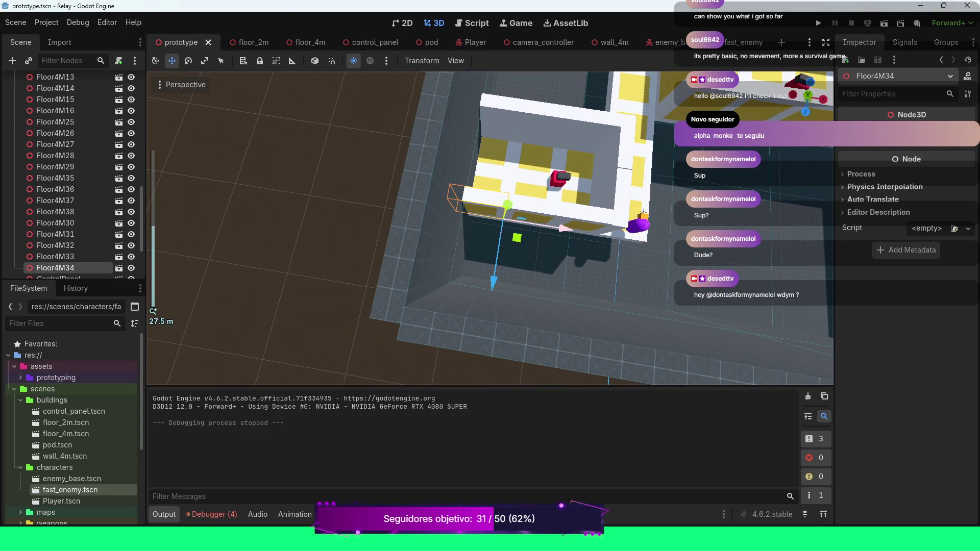
Drag Floor4M32 along its Z, Y and X gizmo arrows to a new position.
click(642, 212)
drag(595, 270, 593, 304)
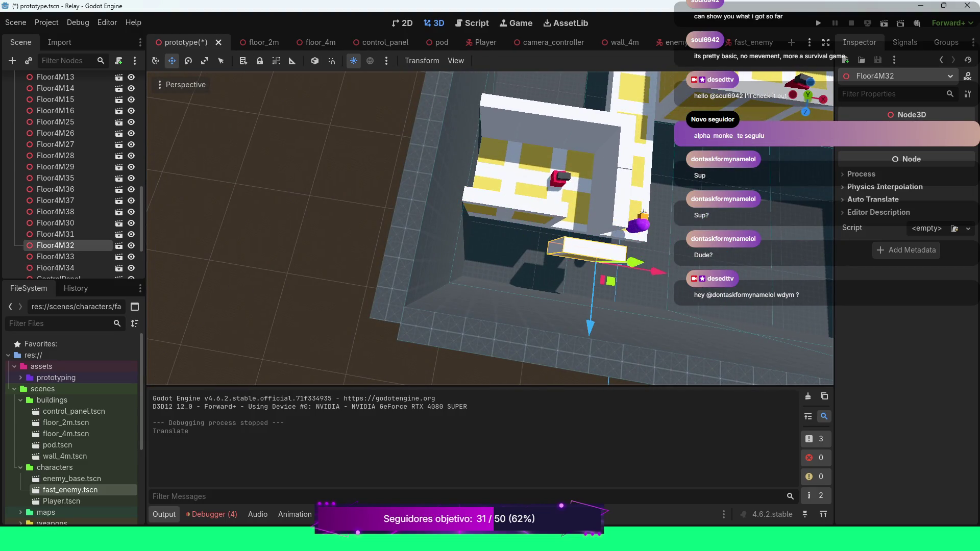
drag(634, 262, 635, 261)
mouse_move(592, 307)
mouse_down()
mouse_move(595, 276)
mouse_move(605, 318)
mouse_up()
drag(647, 260, 779, 284)
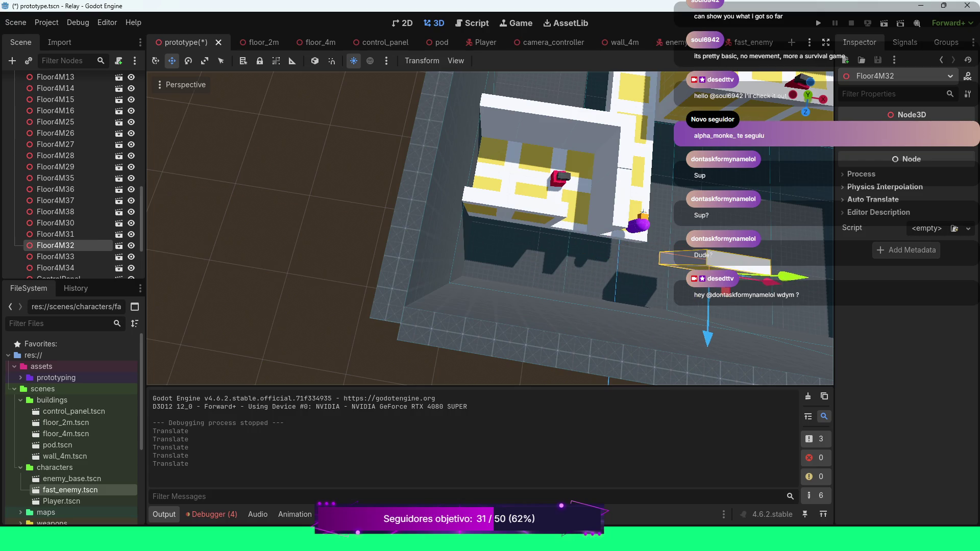
Shift Floor4M36 along Z and X, further along the corridor's open end.
click(642, 211)
drag(633, 176, 621, 327)
click(671, 273)
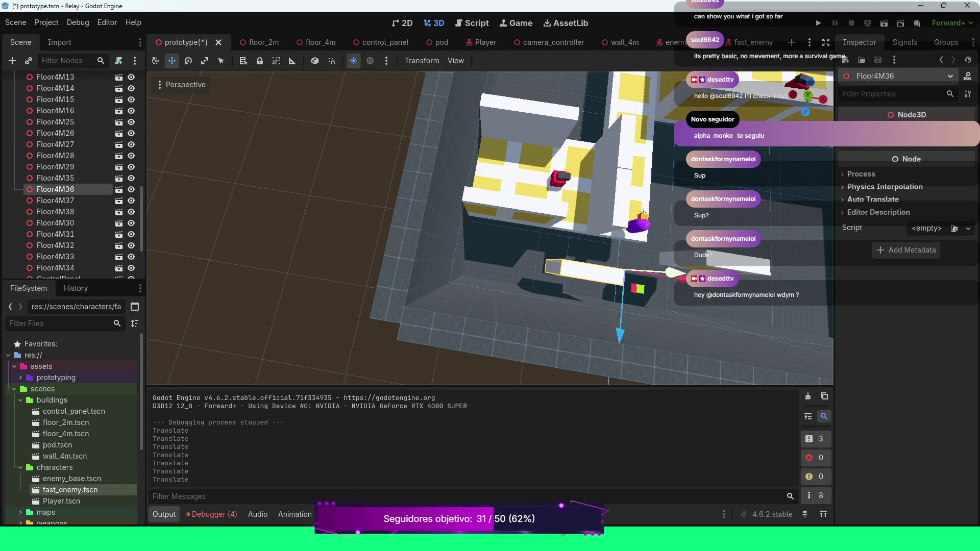
mouse_move(620, 332)
mouse_down()
mouse_move(620, 352)
mouse_move(622, 302)
mouse_up()
drag(682, 249, 807, 278)
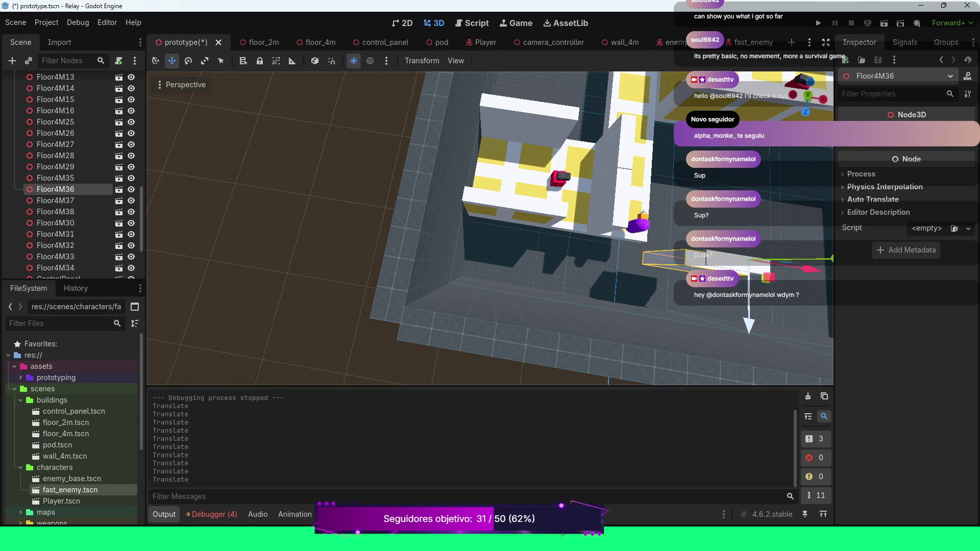
drag(749, 323, 749, 347)
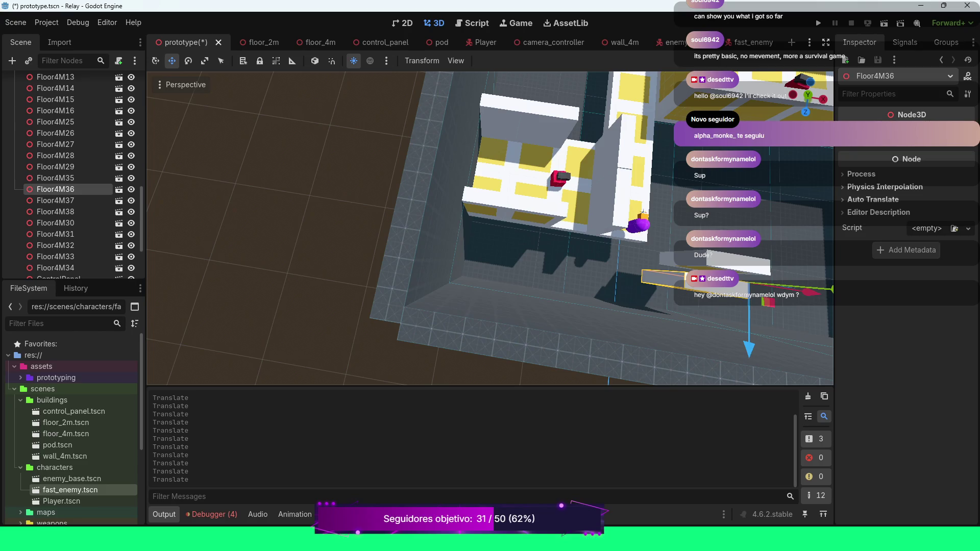
click(642, 211)
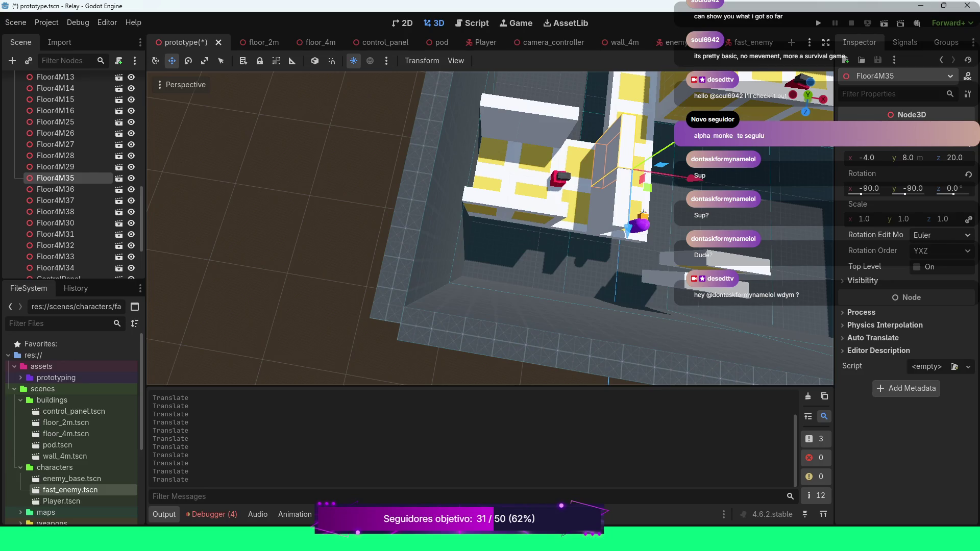
Slide Floor4M35 left and set its Position X to -7.
drag(691, 177, 655, 172)
drag(642, 211, 643, 211)
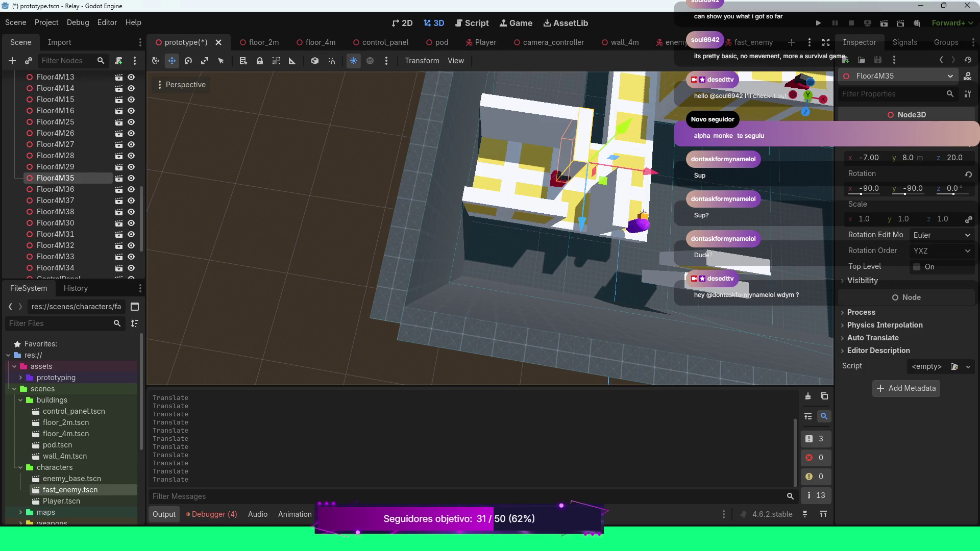
click(869, 158)
text(-7)
key(Return)
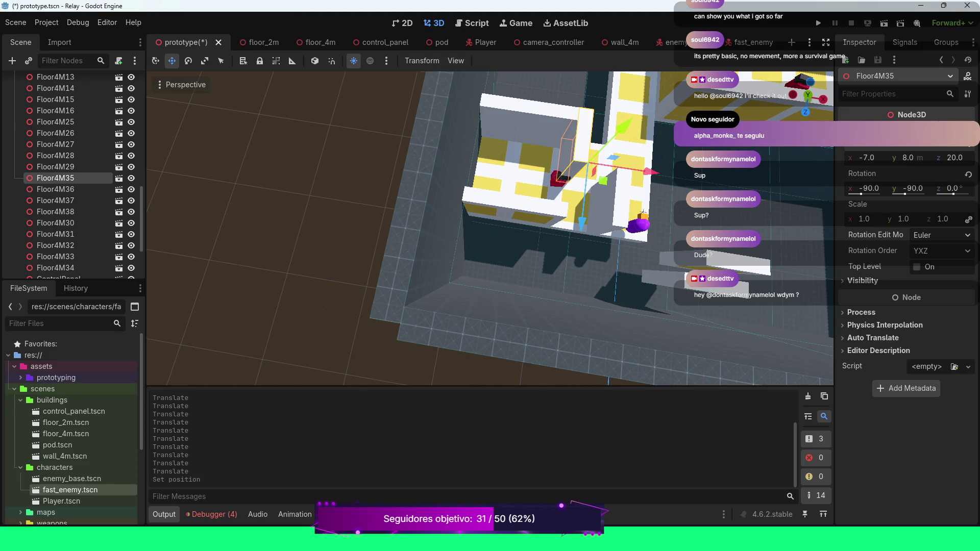
In top view, set Floor4M31's Position X to -7 and Z to 20.
key(KP_7)
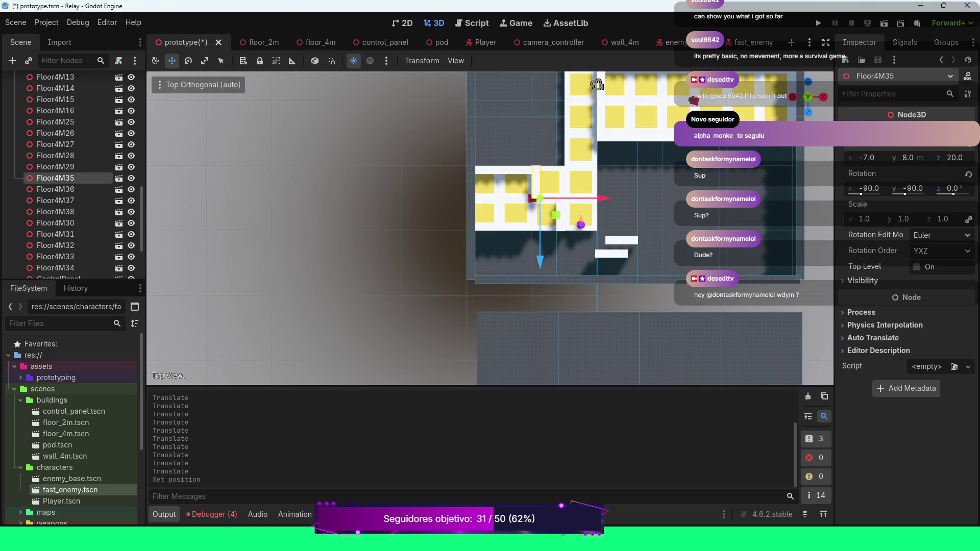
scroll(597, 84, up, 6)
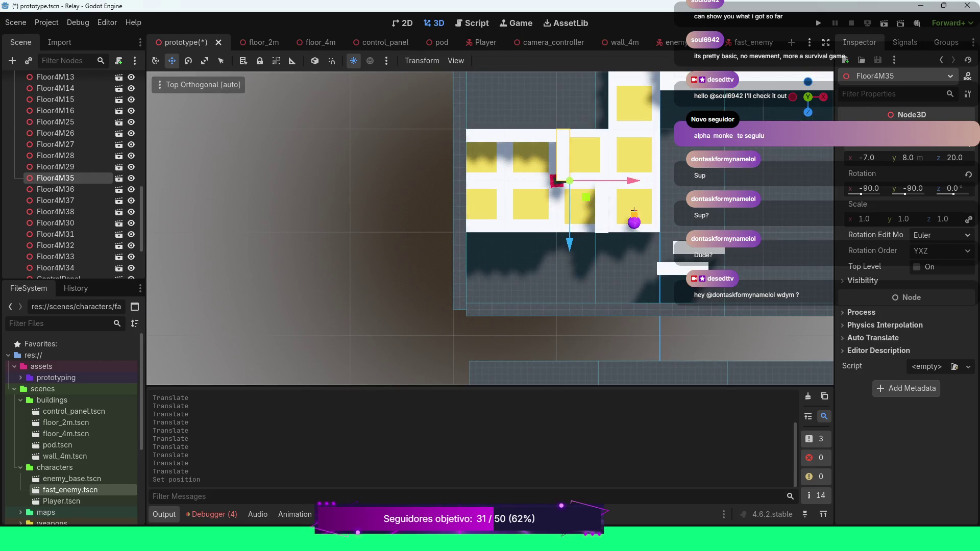
click(55, 233)
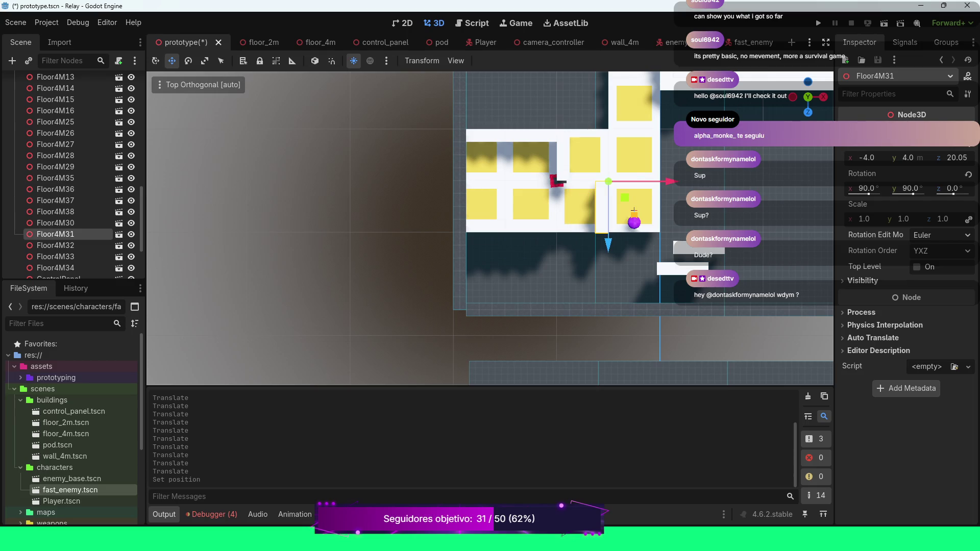
click(866, 157)
text(-7)
key(Return)
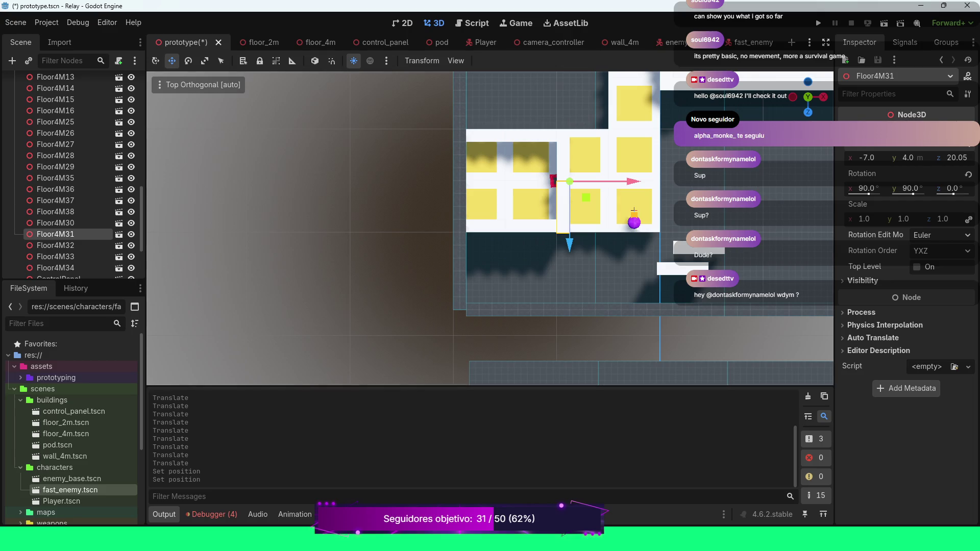
scroll(153, 311, up, 4)
click(957, 158)
text(20)
key(Return)
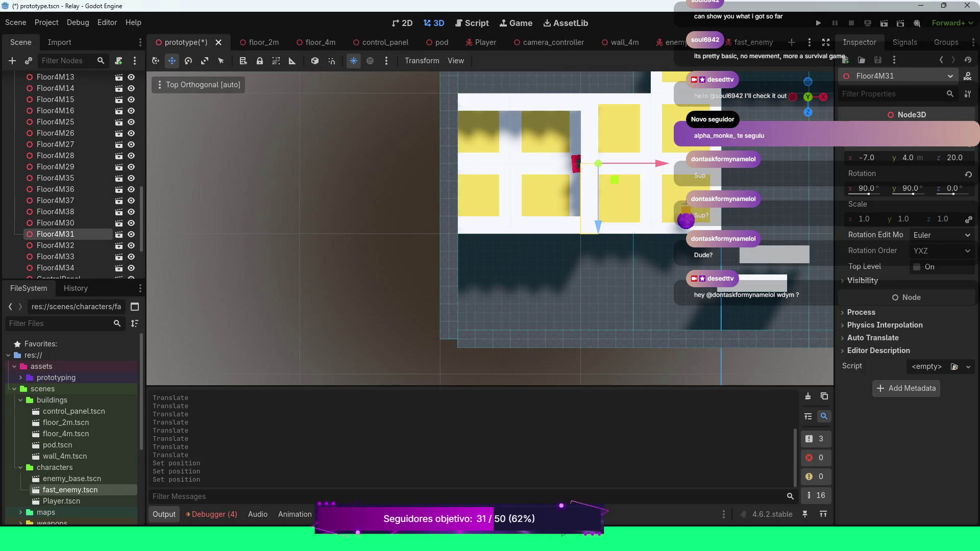
click(576, 163)
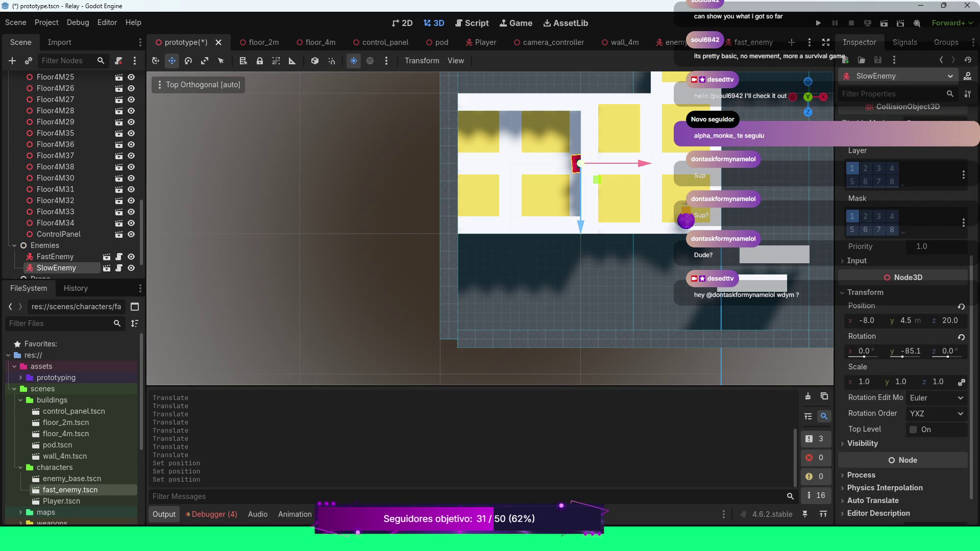
Drag the SlowEnemy left along X to -11.6 and orbit to check its placement.
drag(576, 164, 515, 163)
scroll(490, 228, down, 1)
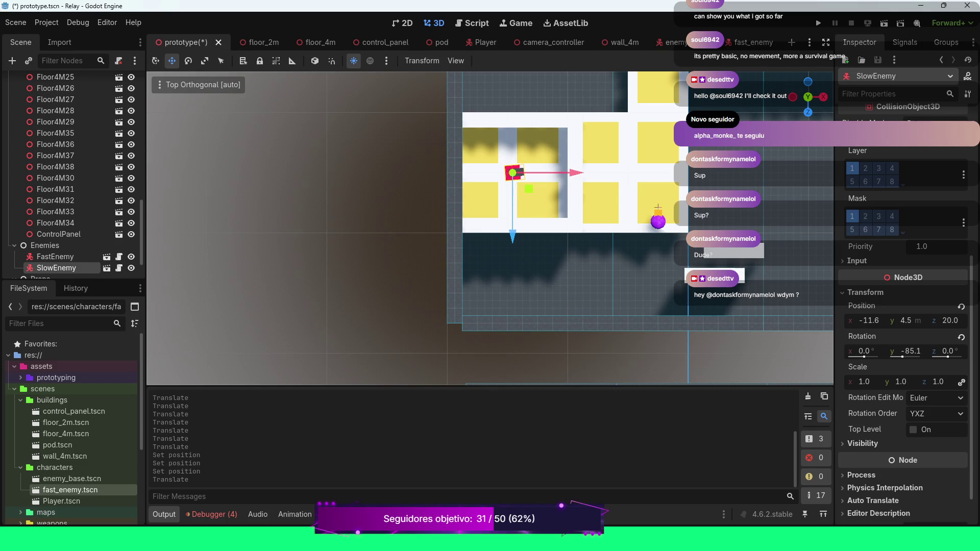
scroll(490, 228, down, 1)
scroll(490, 228, up, 1)
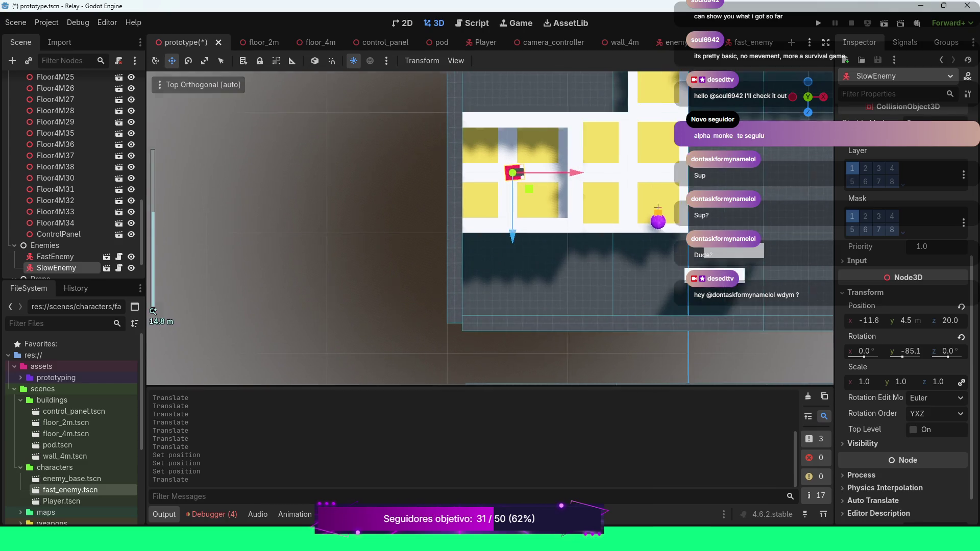
mouse_move(490, 228)
mouse_down()
mouse_move(490, 204)
mouse_move(490, 228)
mouse_up()
scroll(490, 228, up, 1)
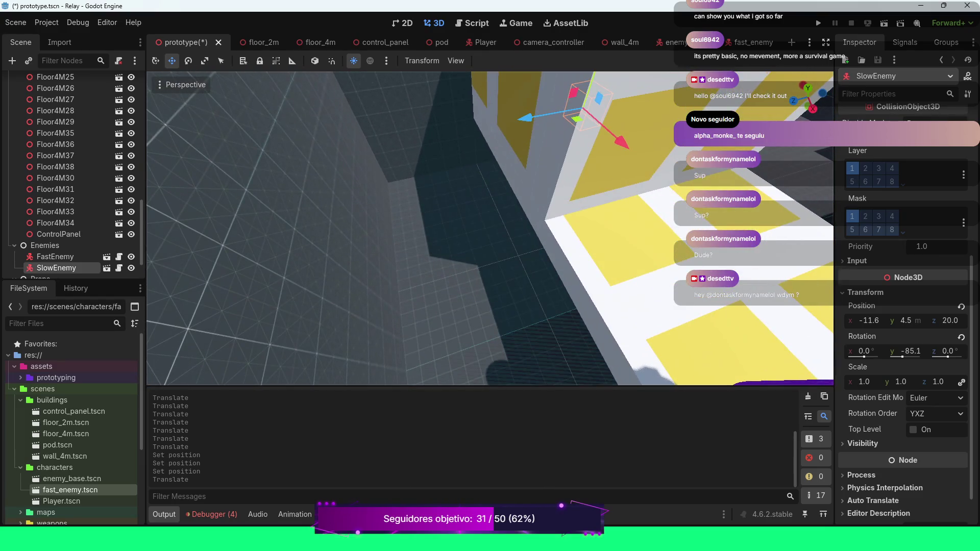
scroll(491, 228, down, 2)
scroll(490, 228, down, 4)
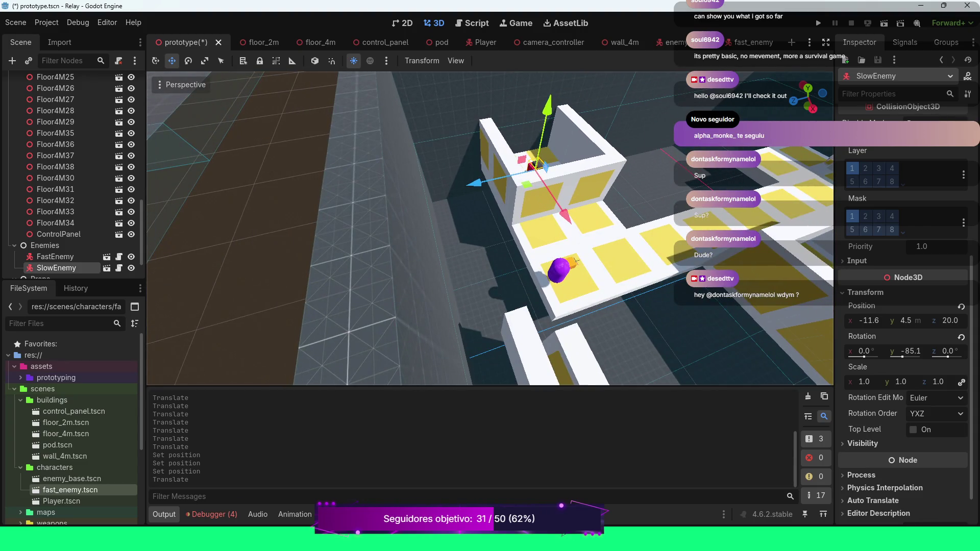
click(574, 260)
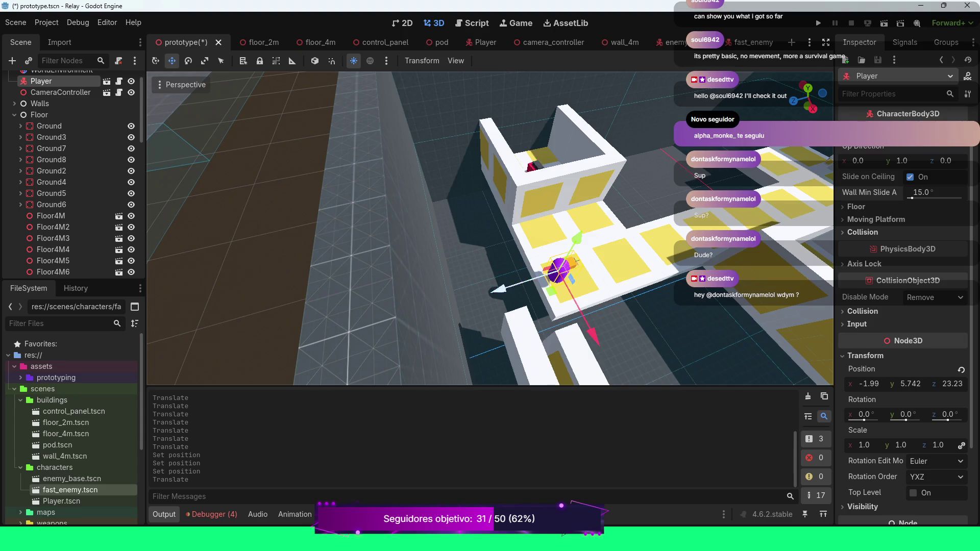
Move the Player forward to about x -1.99, z 20.64, then orbit to frame it with the corridor.
drag(576, 261, 617, 248)
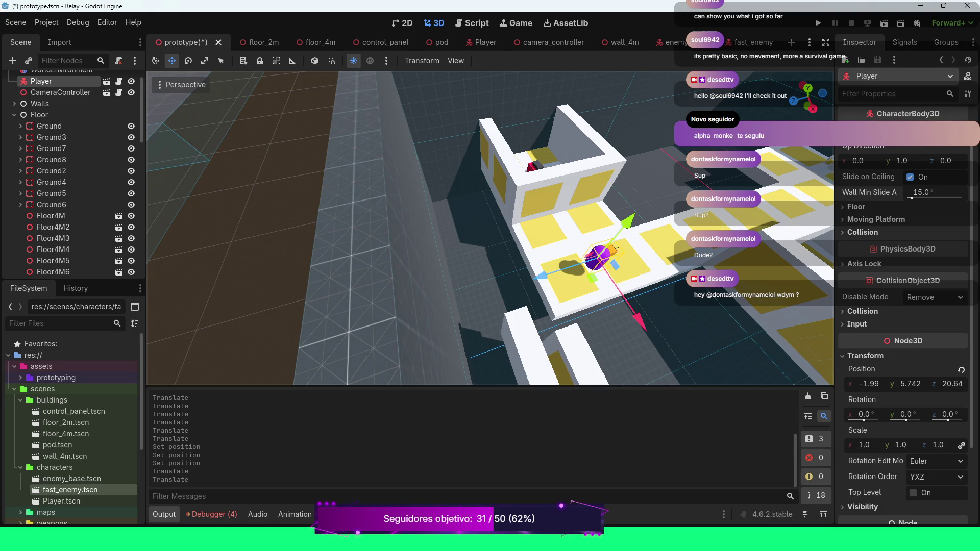
mouse_move(616, 248)
mouse_down()
mouse_move(408, 221)
mouse_move(519, 244)
mouse_move(557, 232)
mouse_up()
scroll(522, 242, down, 5)
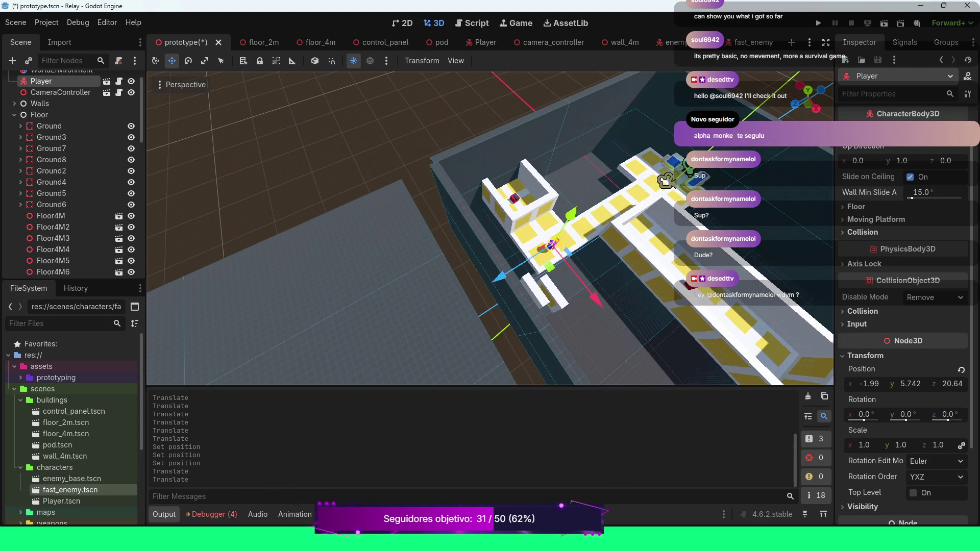
drag(557, 232, 590, 222)
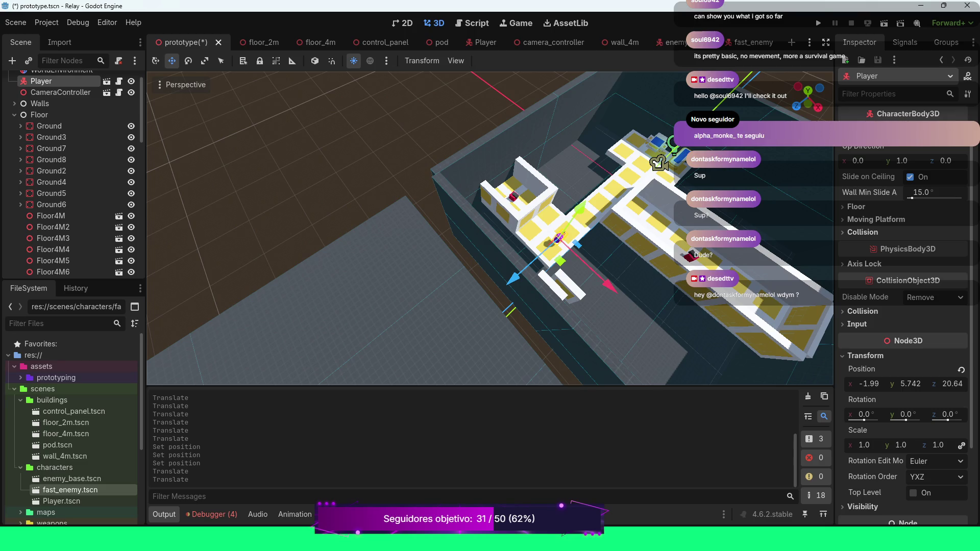
Select Floor4M32, drag it along Z and rotate it to lie flat.
click(562, 285)
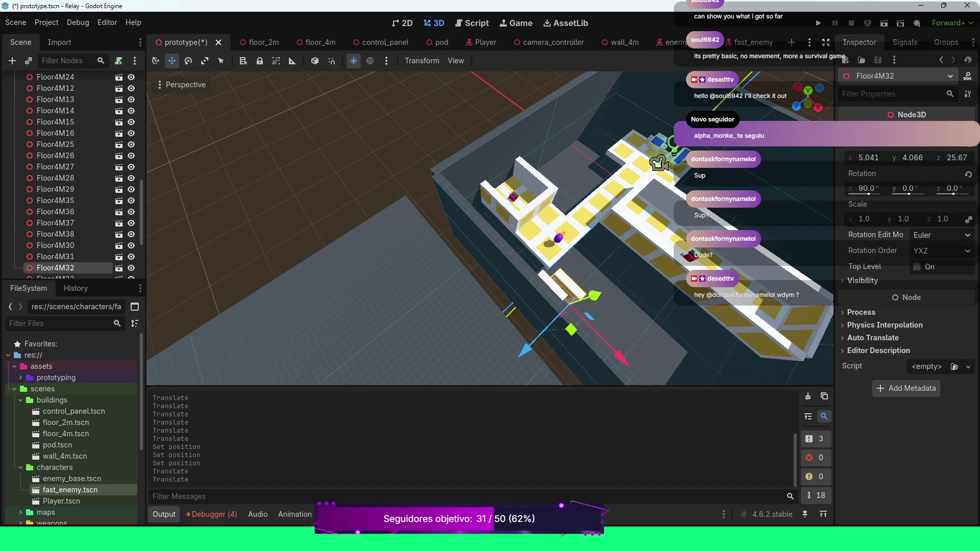
mouse_move(912, 114)
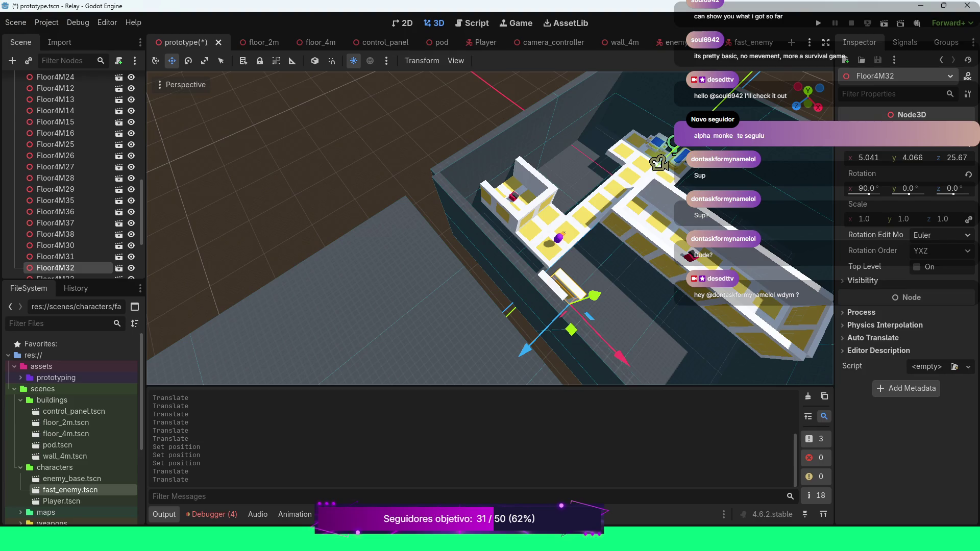
drag(526, 351, 546, 328)
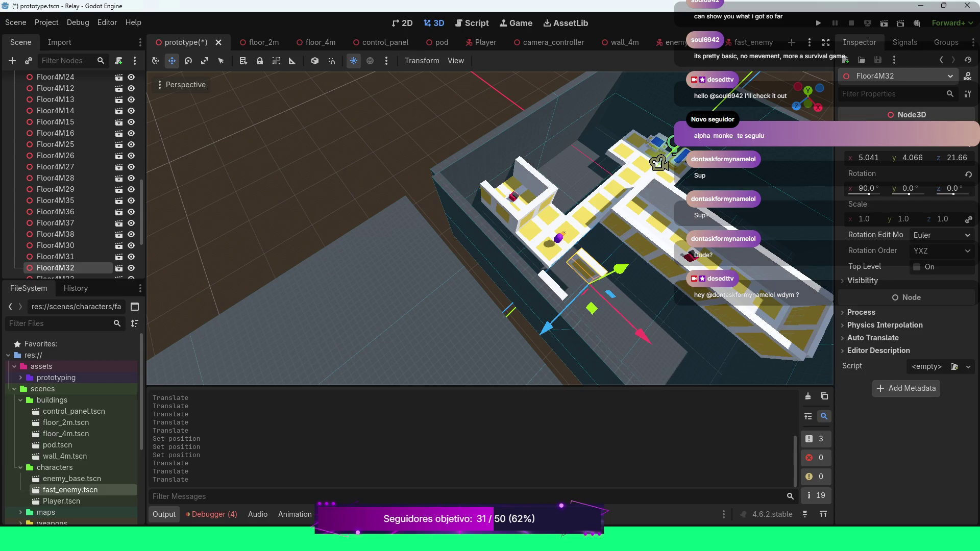
drag(873, 194, 867, 194)
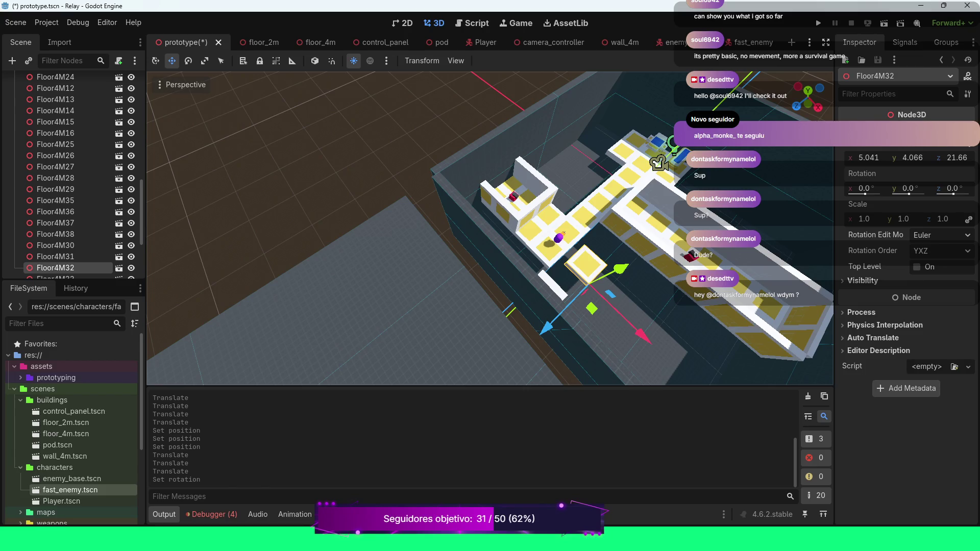
drag(545, 329, 556, 320)
Type Floor4M32's position as Z 20, Y 4 and X 4.
click(957, 158)
text(20)
key(Return)
click(912, 158)
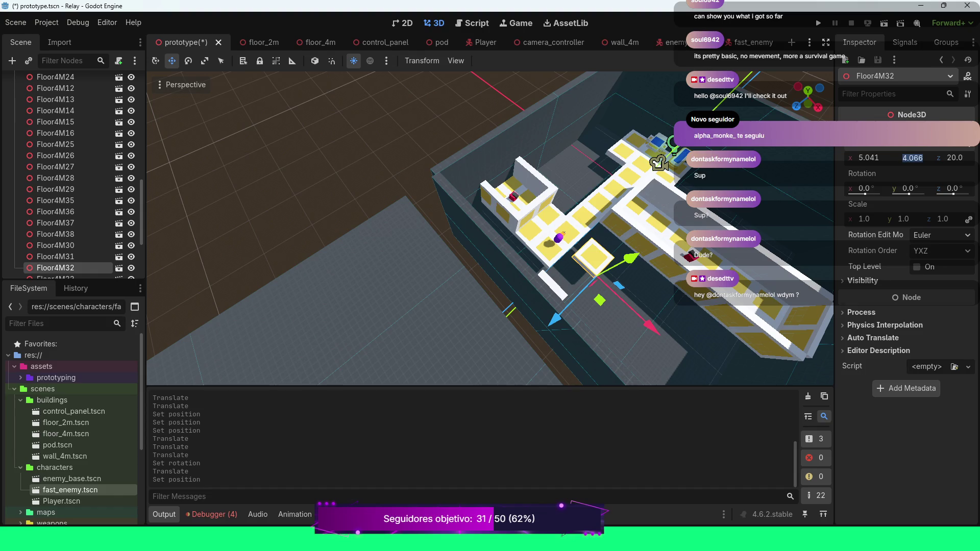
text(4)
key(Return)
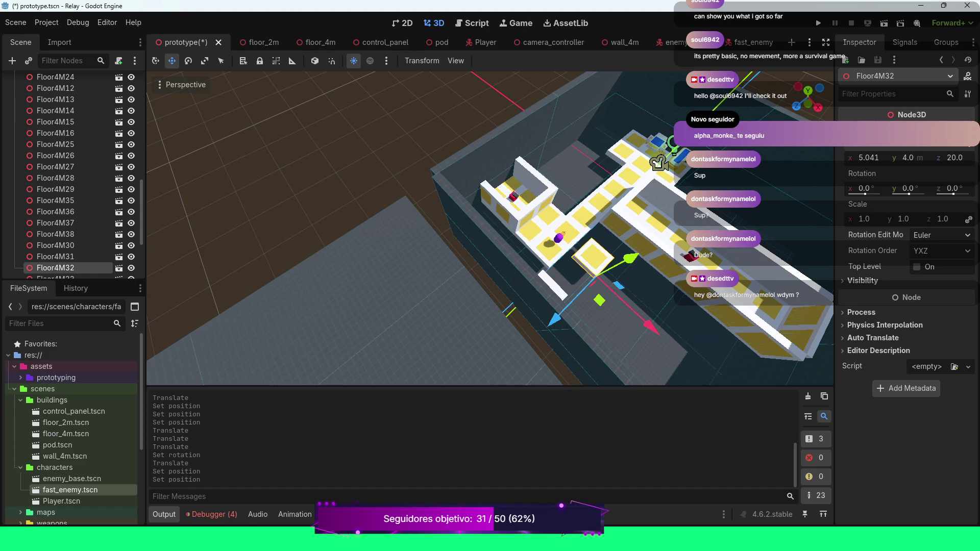
click(868, 158)
text(4)
key(Return)
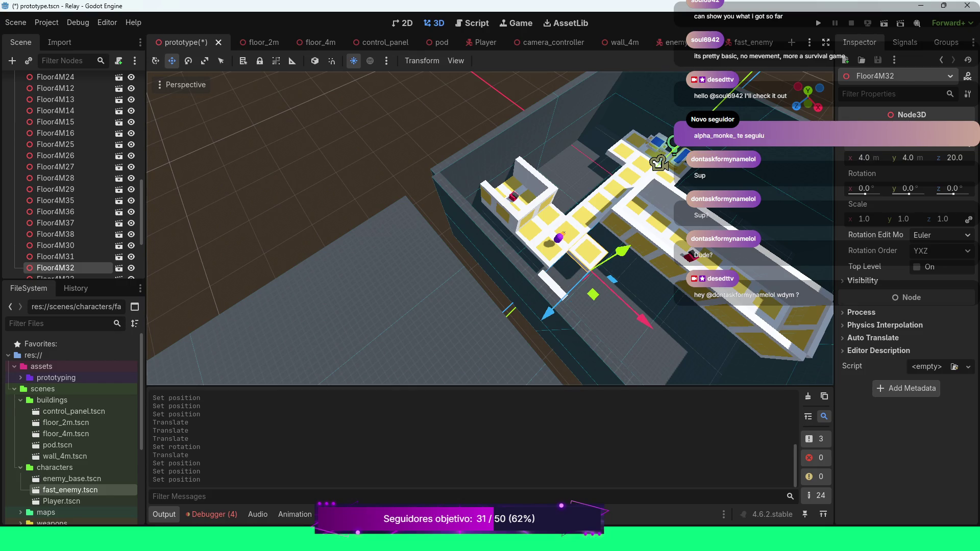
click(55, 212)
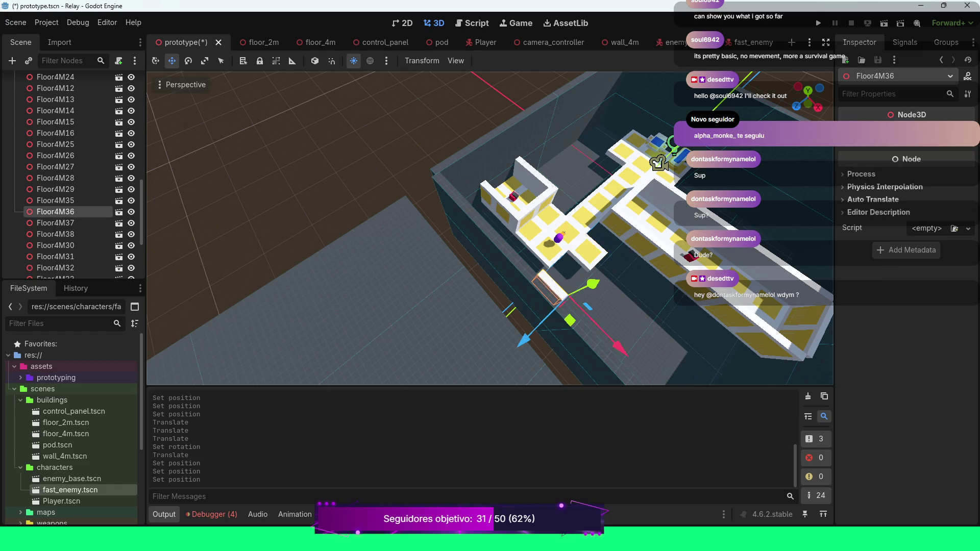
Set Floor4M36's X rotation to 0, Position X 4 and Z 24, then drag it back along Z.
click(869, 189)
text(0)
key(Return)
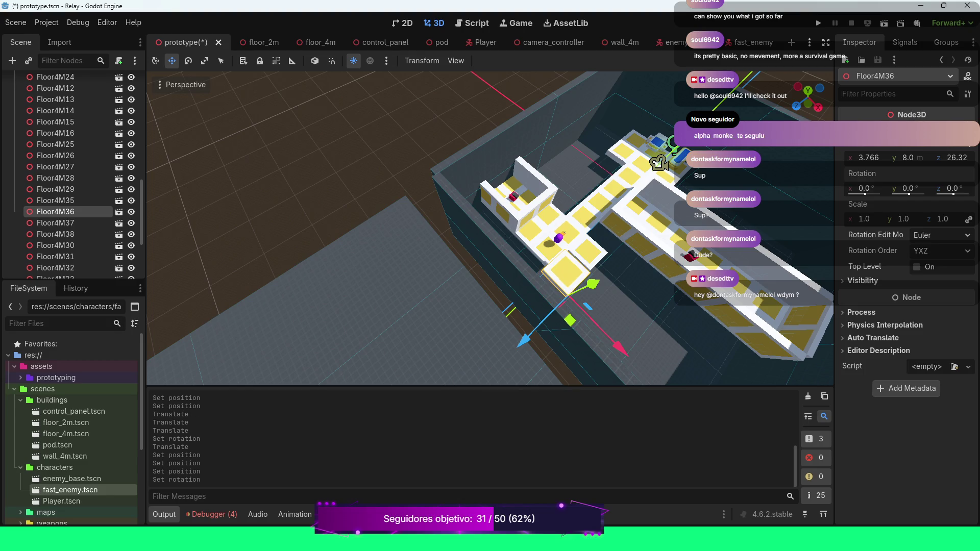
click(869, 158)
text(4)
key(Return)
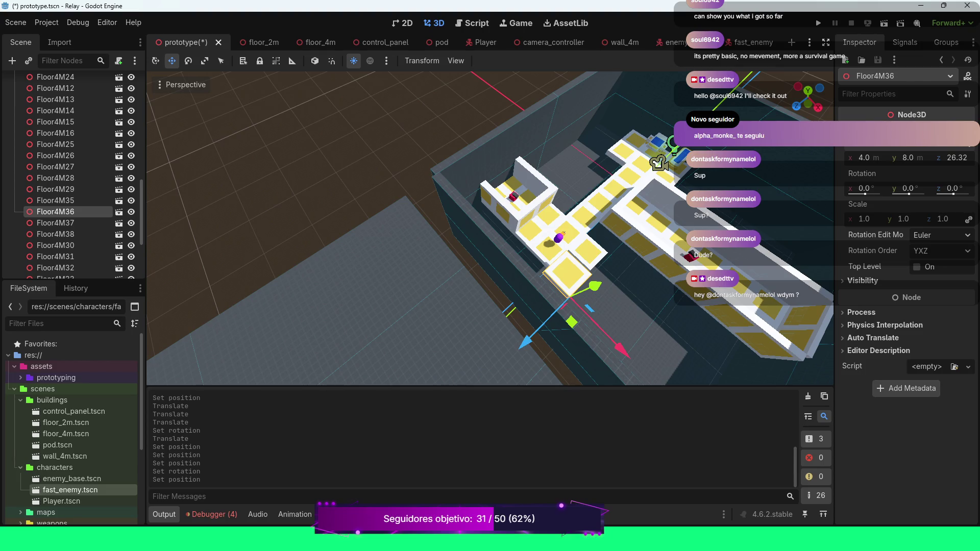
click(957, 158)
text(24)
key(Return)
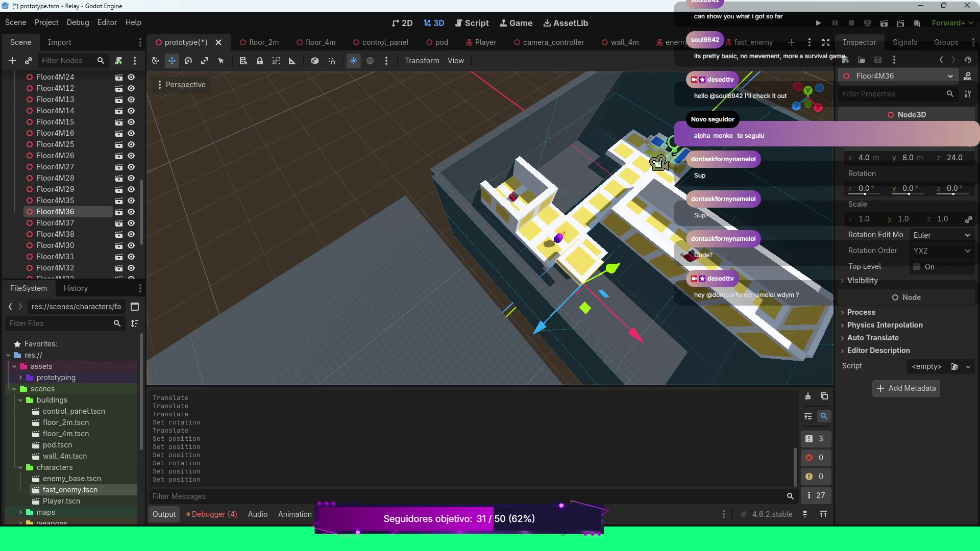
drag(541, 327, 528, 339)
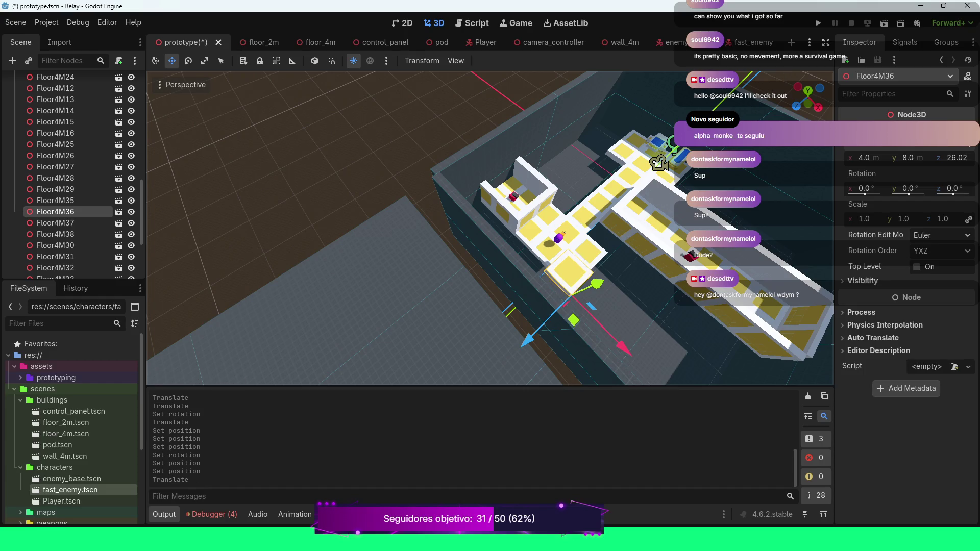
In top view, nudge Floor4M36 along Z, then type Position Z 24 and Y 8.
key(KP_7)
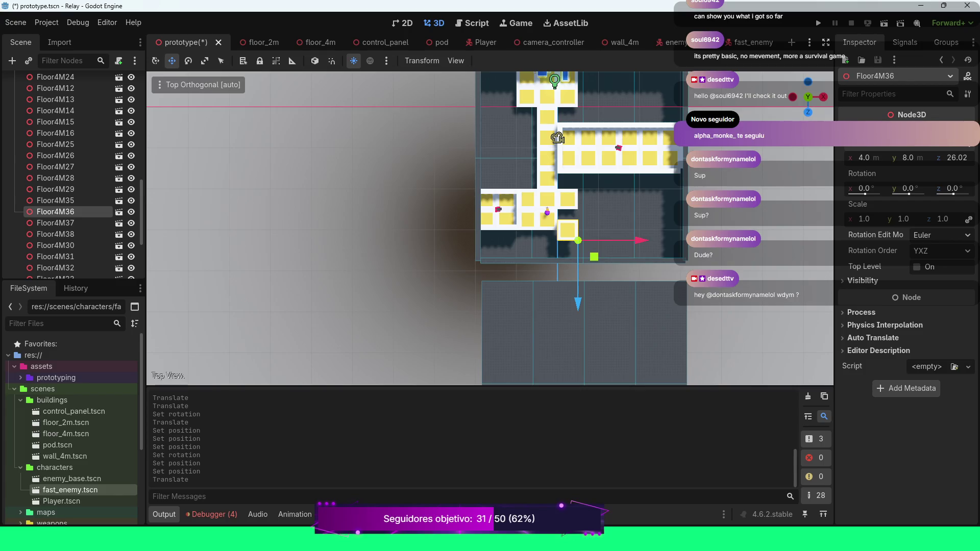
scroll(598, 85, up, 2)
mouse_move(630, 286)
mouse_down()
mouse_move(630, 274)
mouse_move(629, 293)
mouse_up()
click(957, 158)
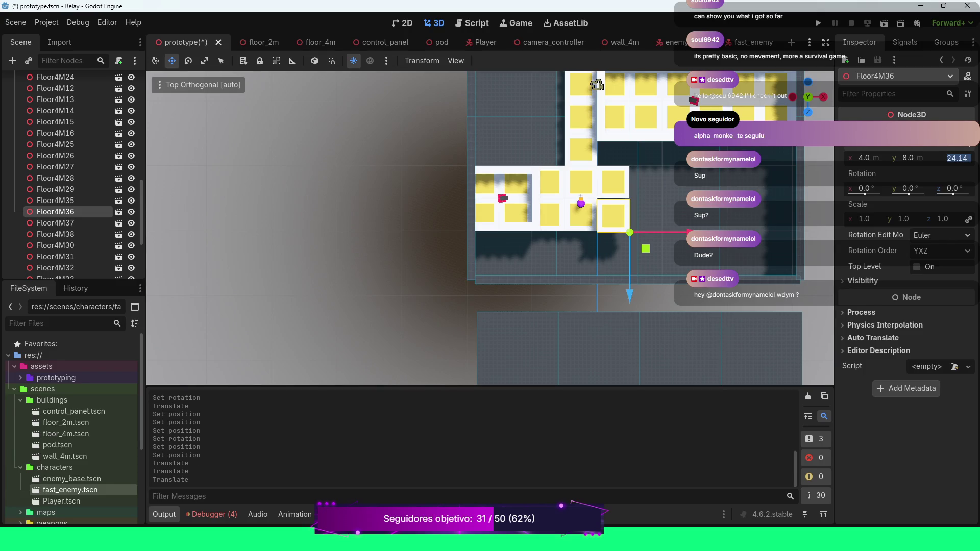
text(24)
key(Return)
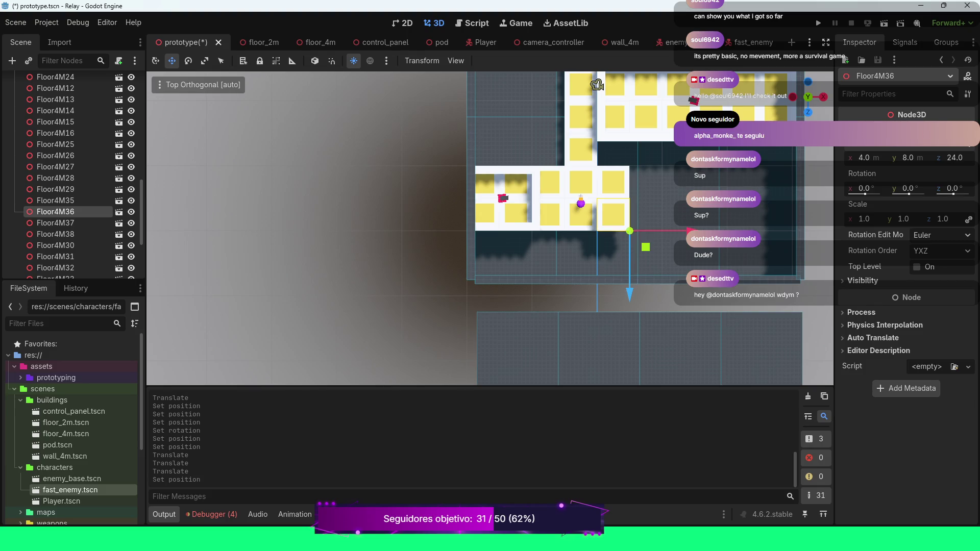
click(908, 157)
text(8)
key(Return)
Lower Floor4M36 to Y 4 to level it, then pull back to see the whole layout.
drag(597, 85, 562, 132)
drag(808, 97, 808, 112)
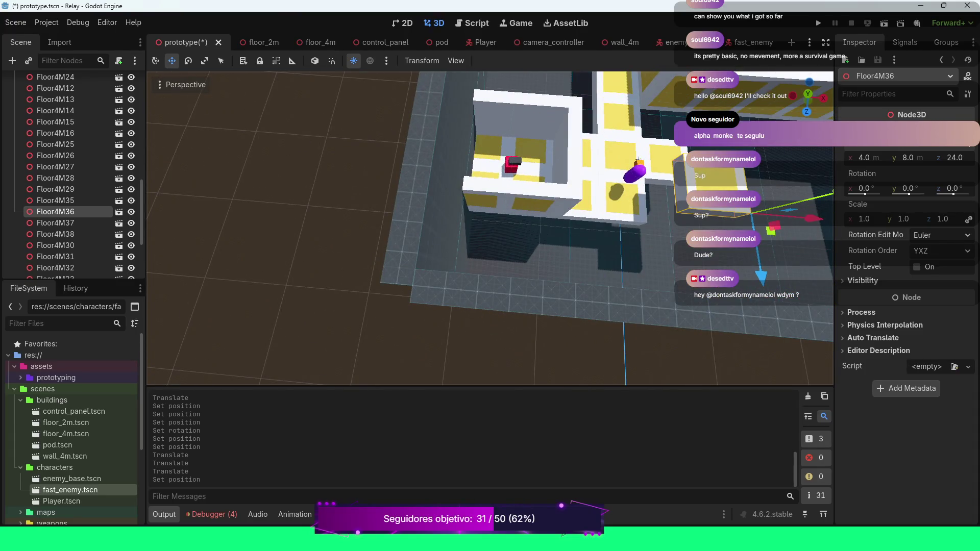
click(909, 157)
text(4)
key(Return)
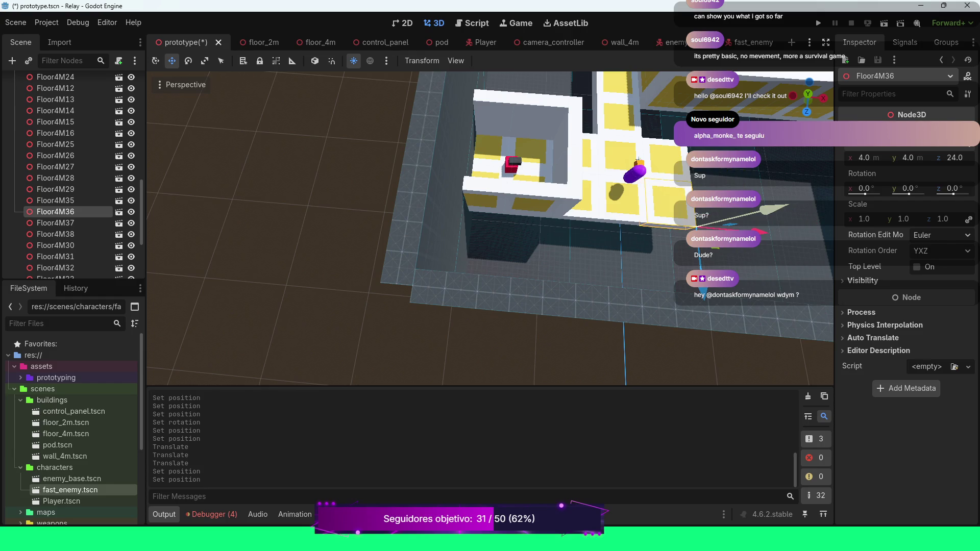
scroll(638, 159, down, 3)
mouse_move(638, 158)
mouse_down()
mouse_move(698, 215)
mouse_move(672, 213)
mouse_move(656, 293)
mouse_move(619, 107)
mouse_up()
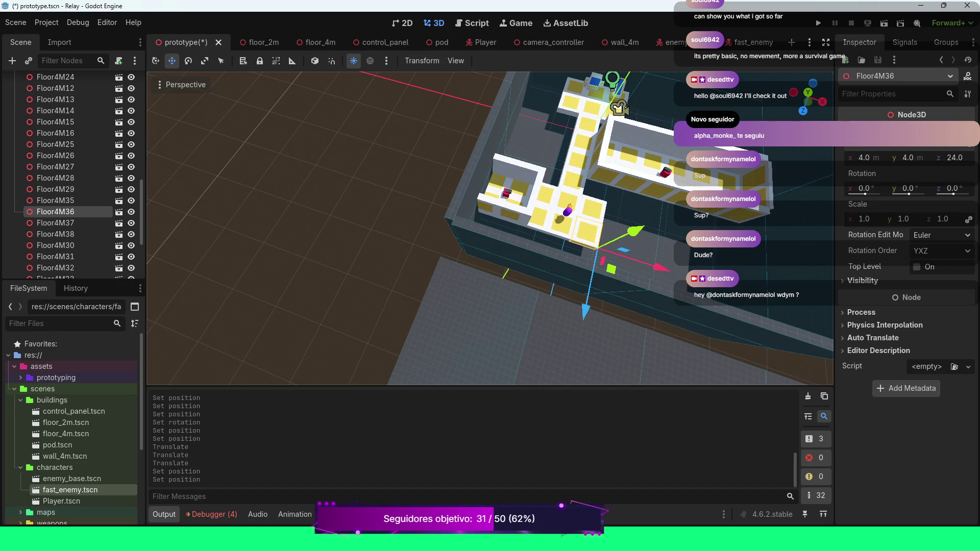
drag(618, 108, 518, 178)
Zoom out, switch to the numpad-7 top orthogonal view, and zoom in on the connected corridors.
scroll(490, 227, down, 2)
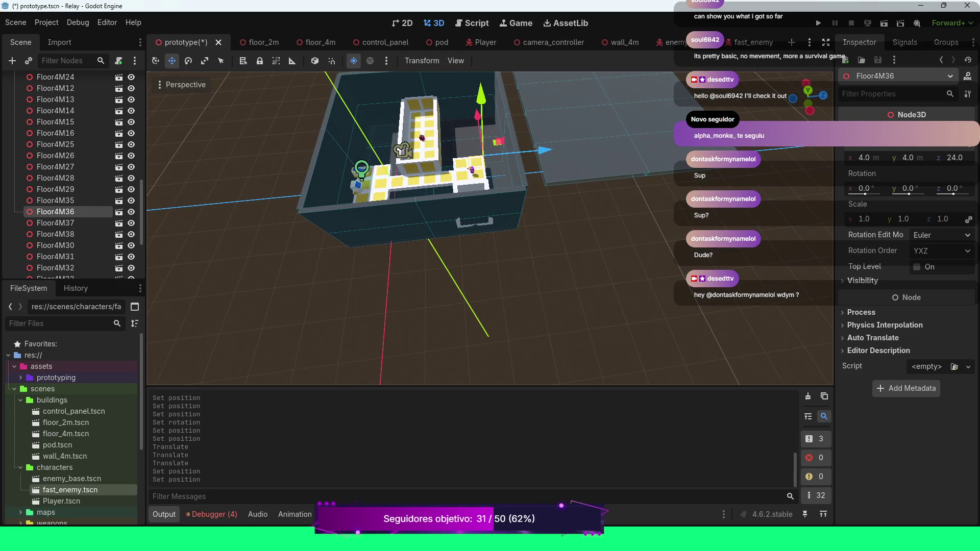
key(KP_7)
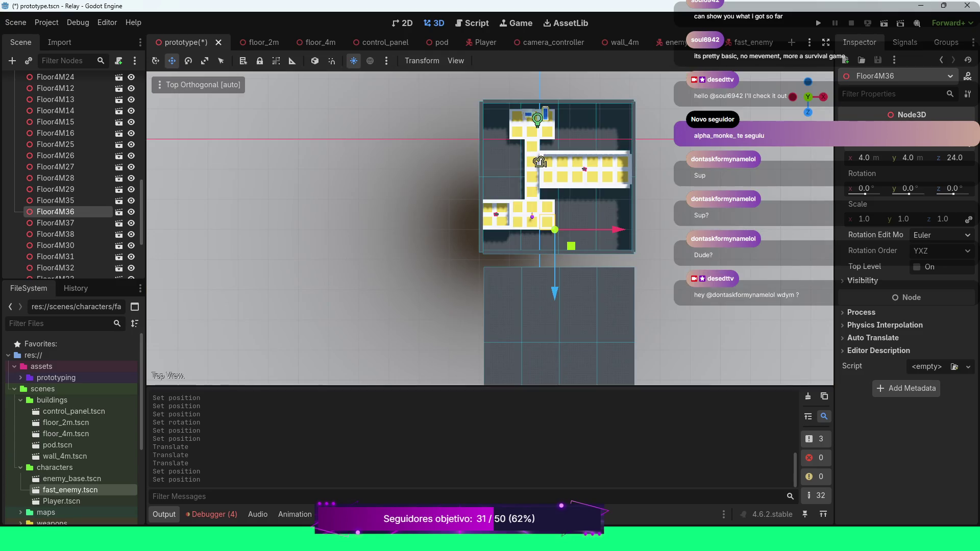
scroll(490, 228, up, 3)
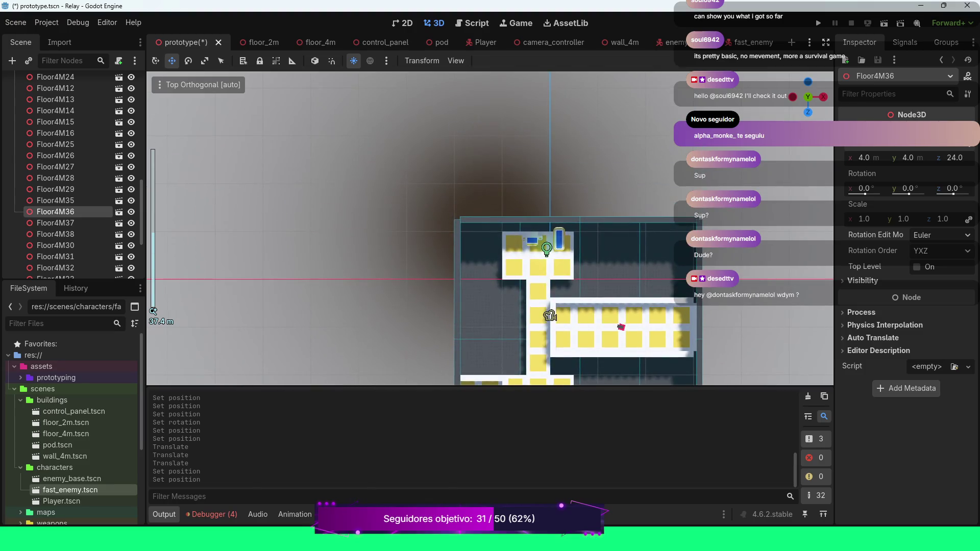
scroll(592, 260, up, 4)
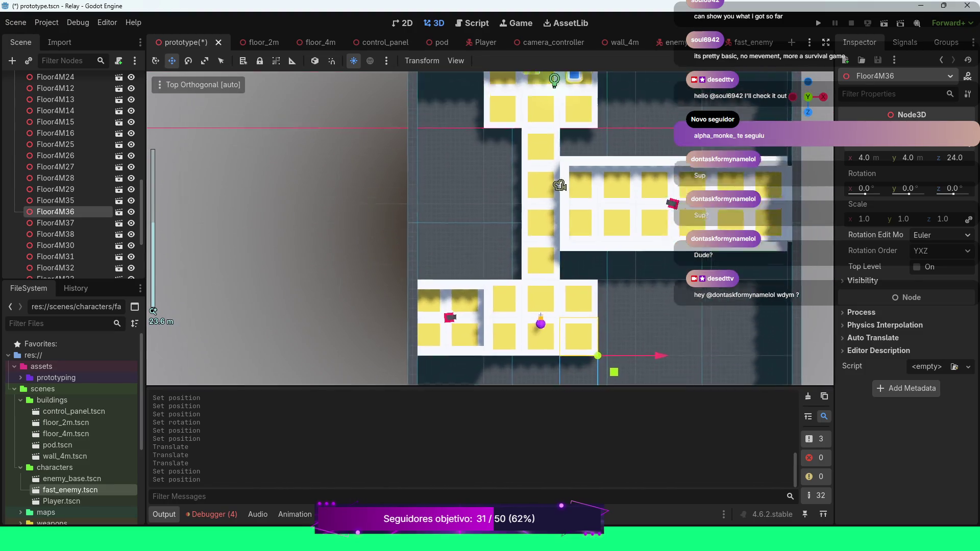
scroll(494, 227, up, 4)
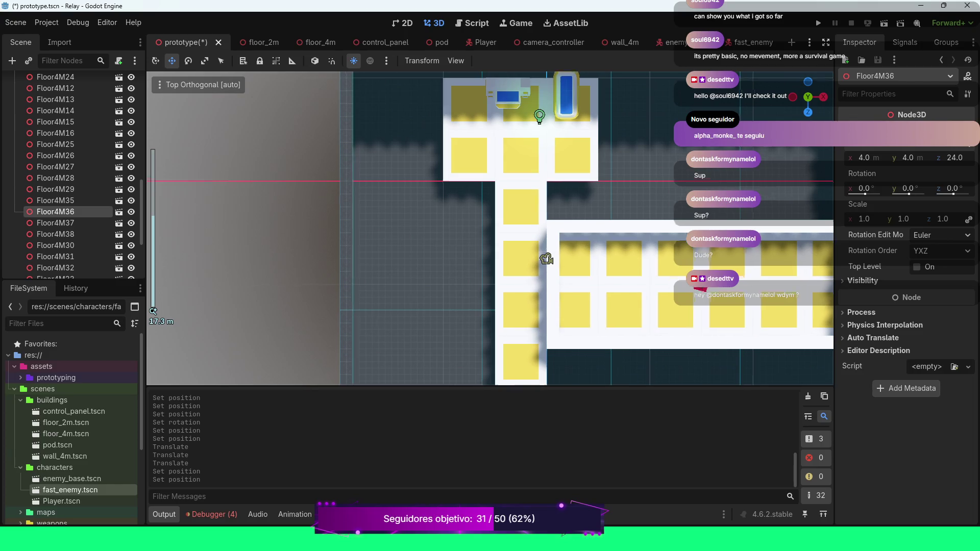
scroll(491, 228, down, 2)
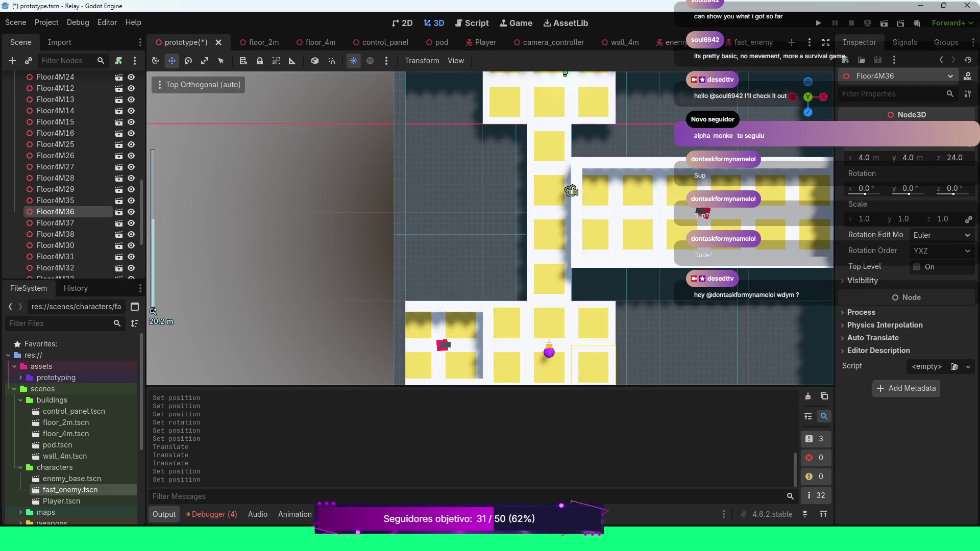